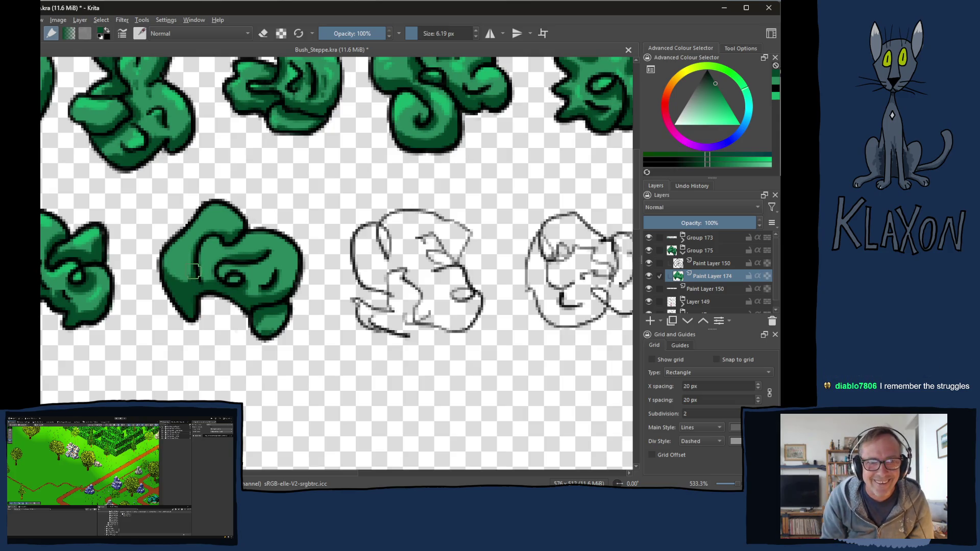
Pick a lighter green and paint highlights up the bush's left lobe and on its right lobe.
right_click(278, 258)
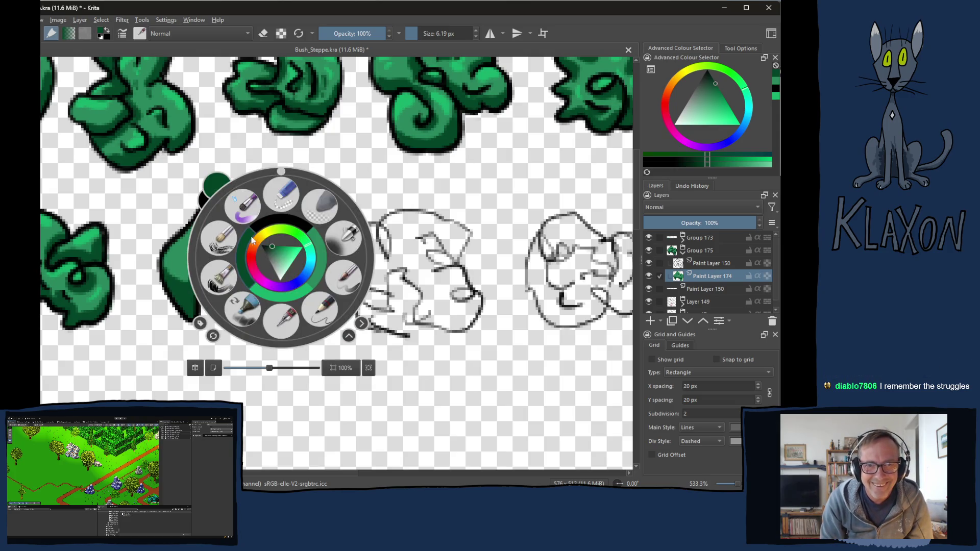
click(289, 296)
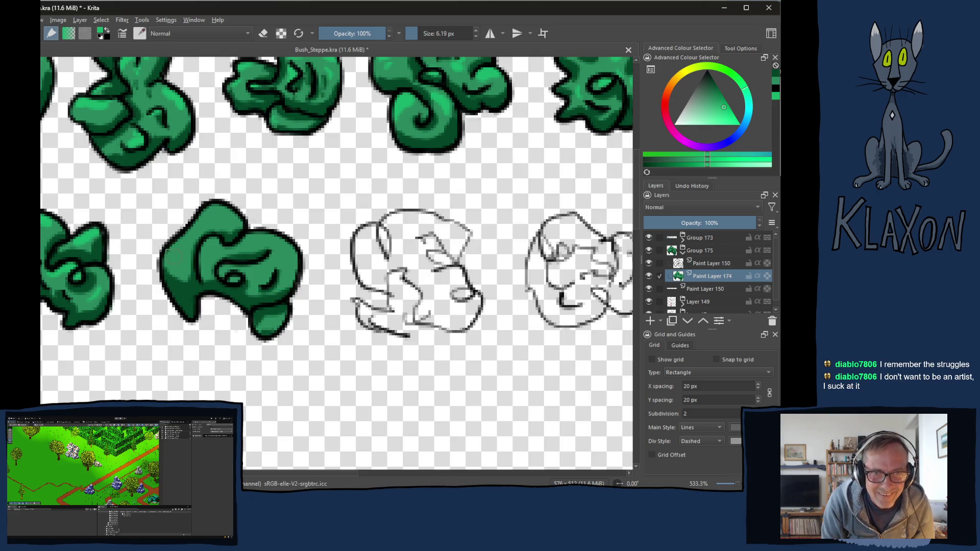
drag(168, 255, 189, 223)
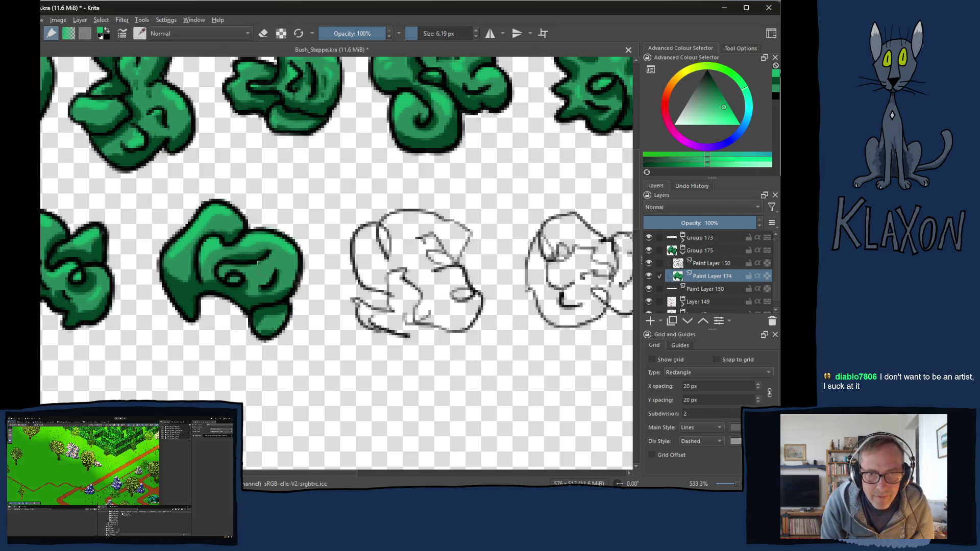
drag(266, 285, 272, 276)
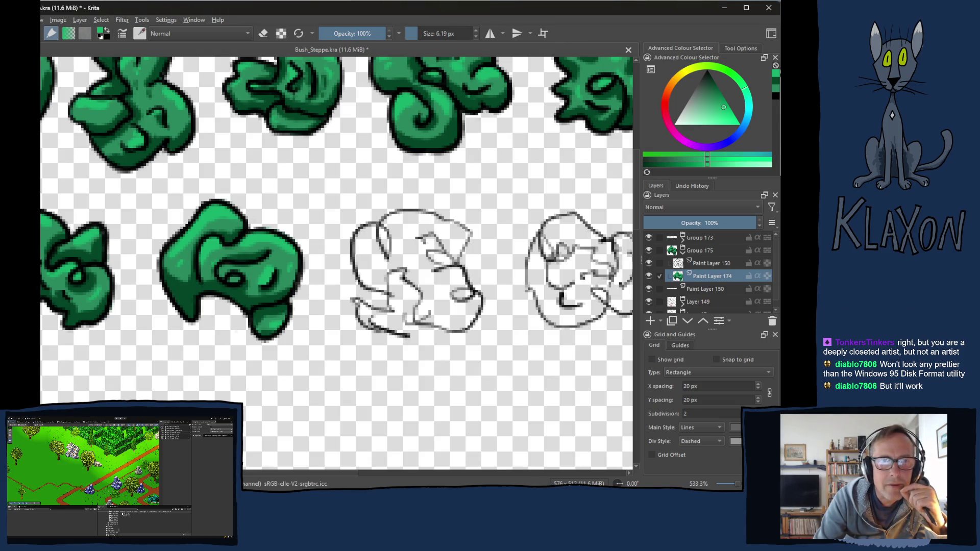
drag(449, 5, 456, 5)
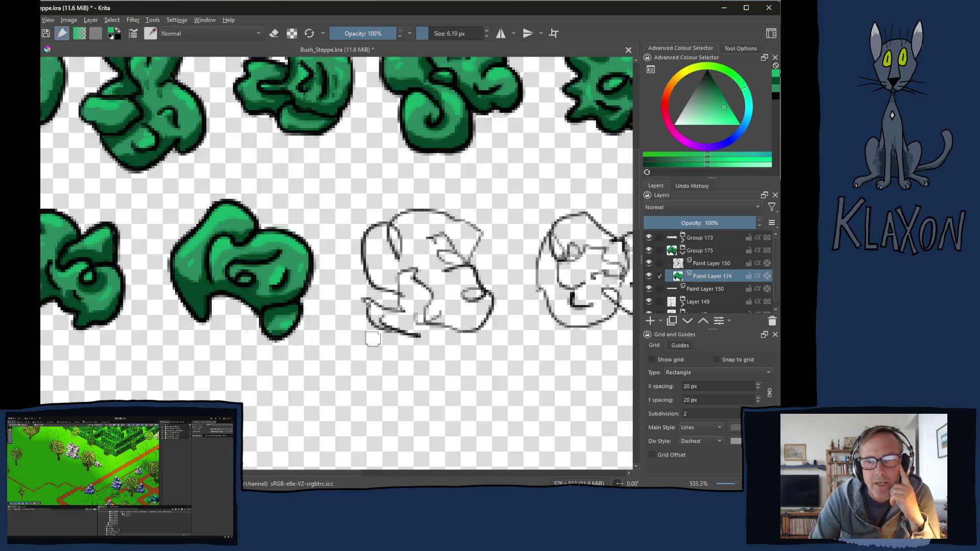
Collapse Group 175 and copy the lassoed left bush sketch from Paint Layer 150 onto its own layer.
drag(405, 299, 330, 296)
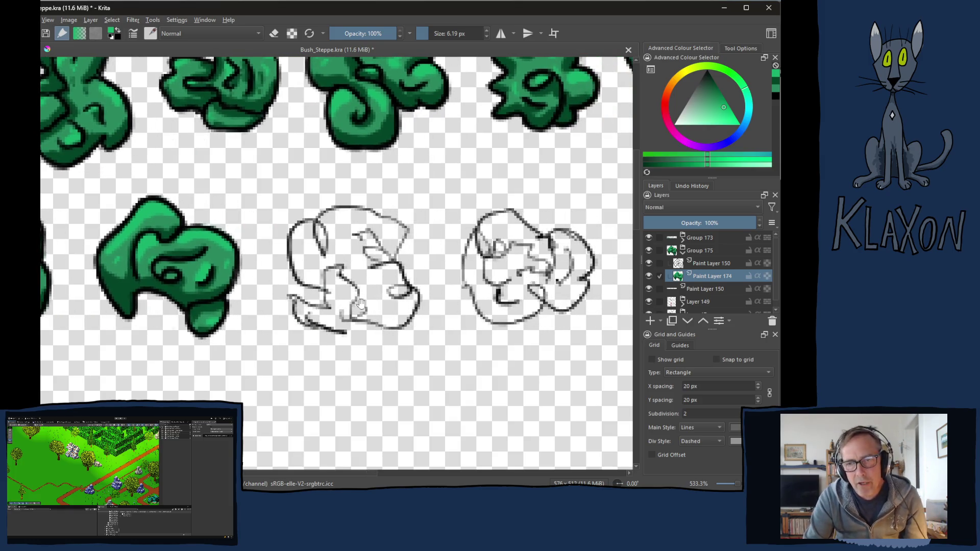
click(683, 251)
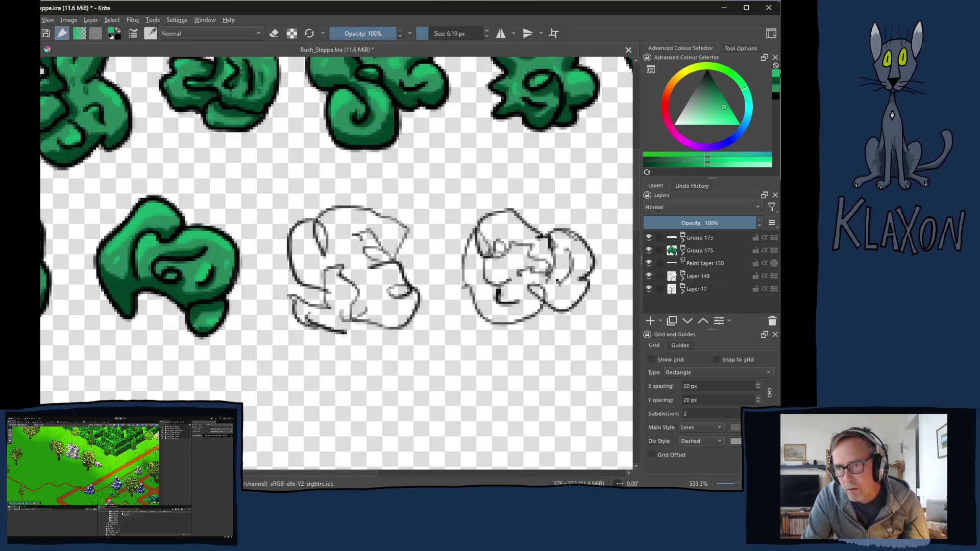
click(698, 263)
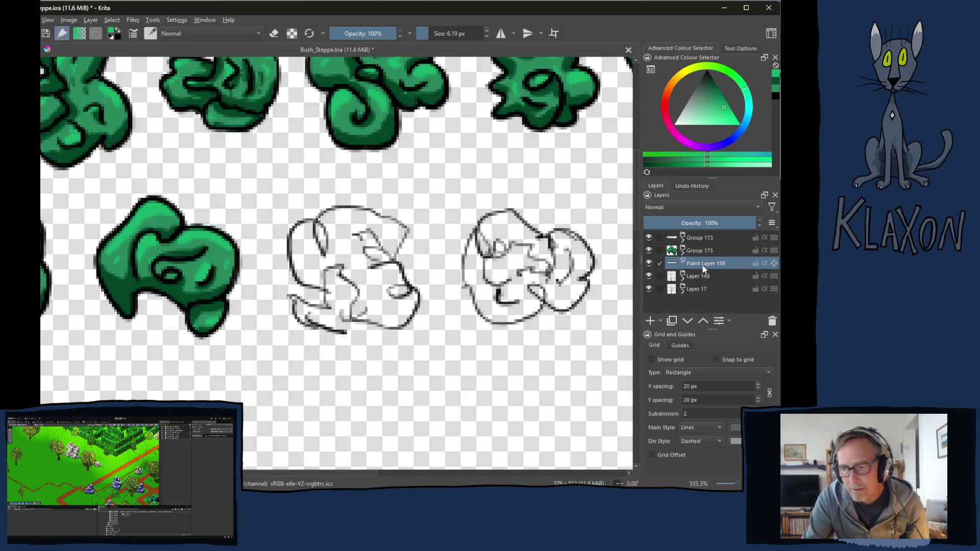
mouse_move(703, 273)
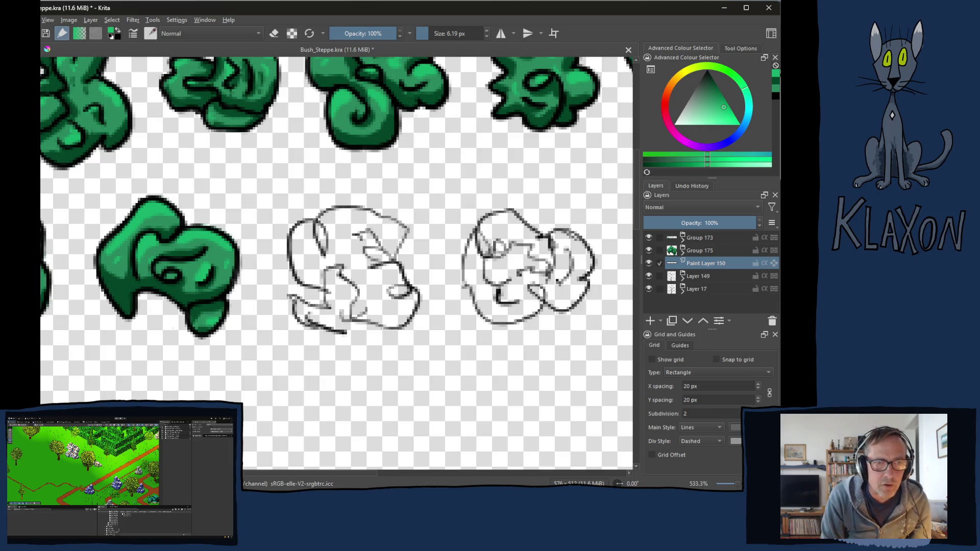
mouse_move(396, 198)
mouse_down()
mouse_move(285, 204)
mouse_move(269, 296)
mouse_move(306, 355)
mouse_move(439, 306)
mouse_move(390, 197)
mouse_up()
right_click(359, 236)
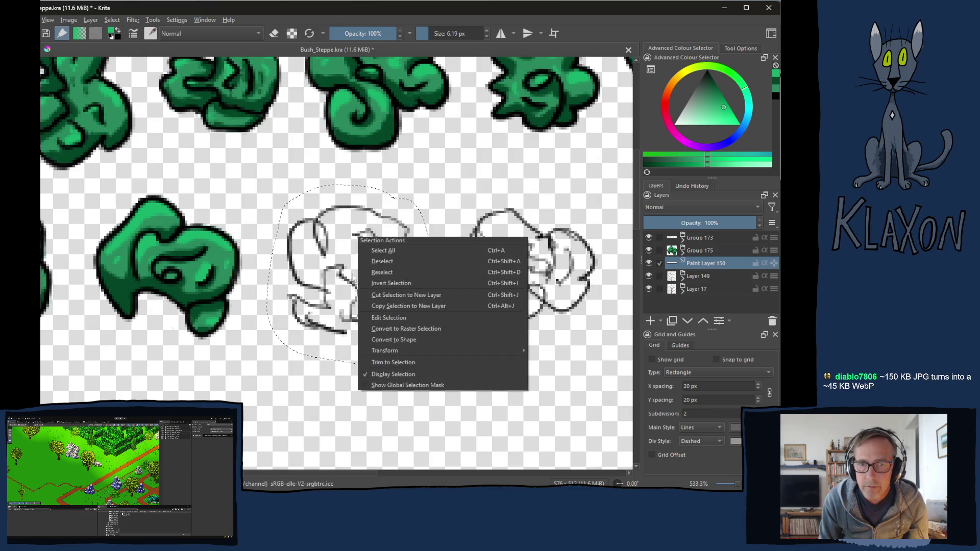
click(394, 295)
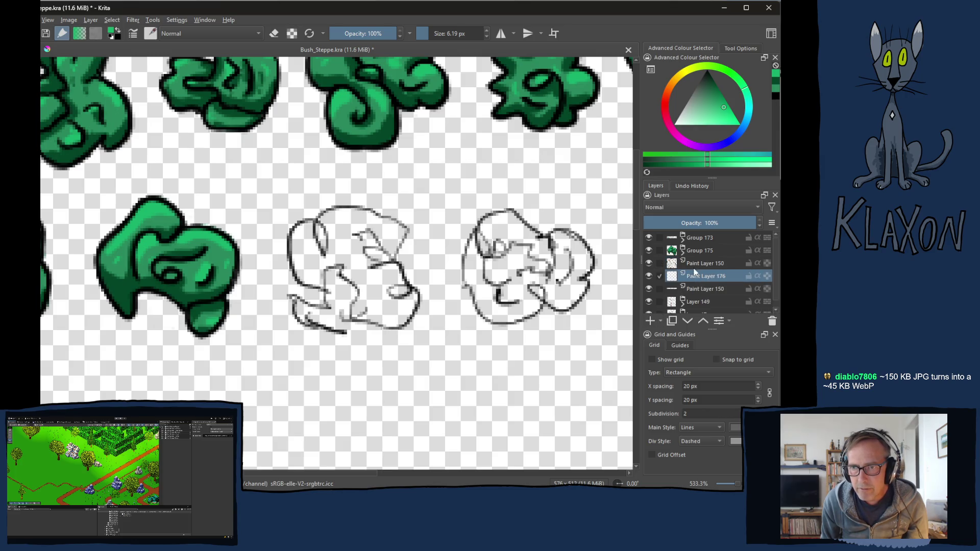
Group the new sketch layer with Paint Layer 150, leaving Paint Layer 150 active.
ctrl+click(688, 275)
key(ctrl+g)
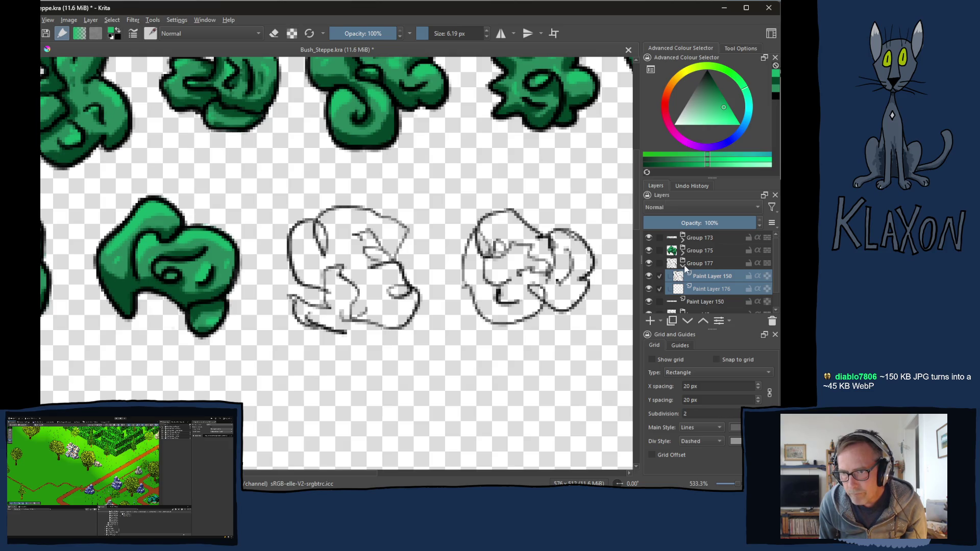
click(697, 277)
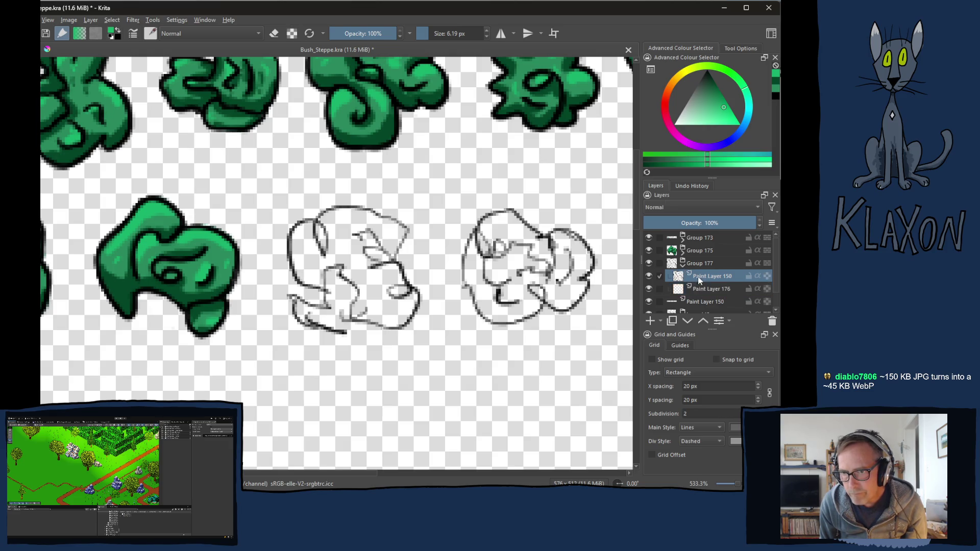
Switch to black with a 2.8 px brush and ink the middle bush's upper outline.
right_click(357, 266)
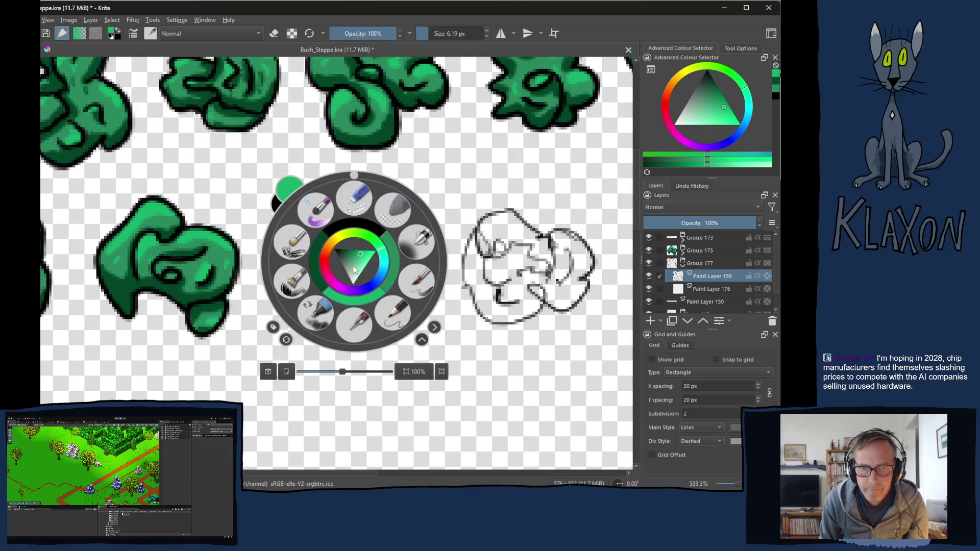
click(365, 222)
click(448, 34)
text(2.8)
key(Return)
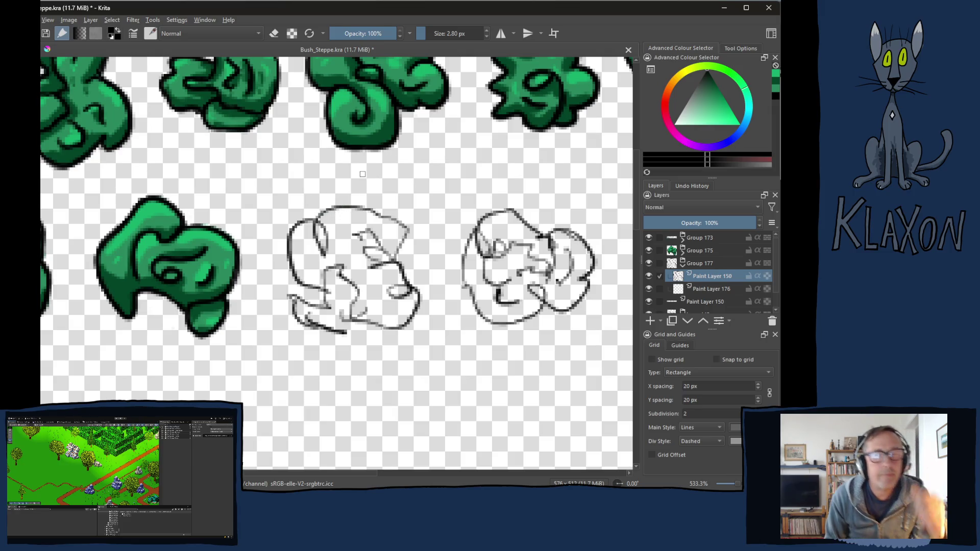
scroll(339, 199, down, 2)
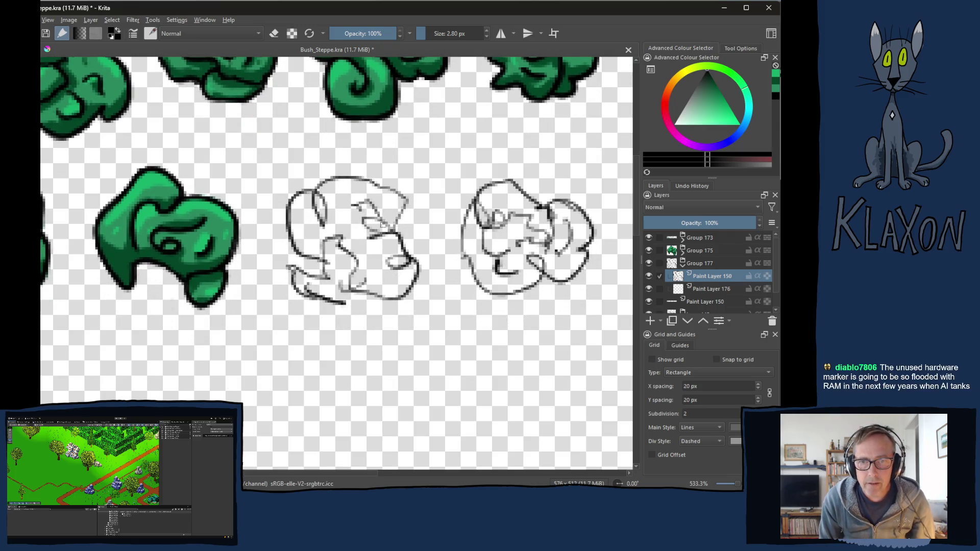
mouse_move(395, 233)
mouse_down()
mouse_move(407, 214)
mouse_move(397, 186)
mouse_move(334, 175)
mouse_move(312, 193)
mouse_move(311, 214)
mouse_move(327, 224)
mouse_move(328, 204)
mouse_move(308, 190)
mouse_move(290, 204)
mouse_move(286, 233)
mouse_move(323, 262)
mouse_up()
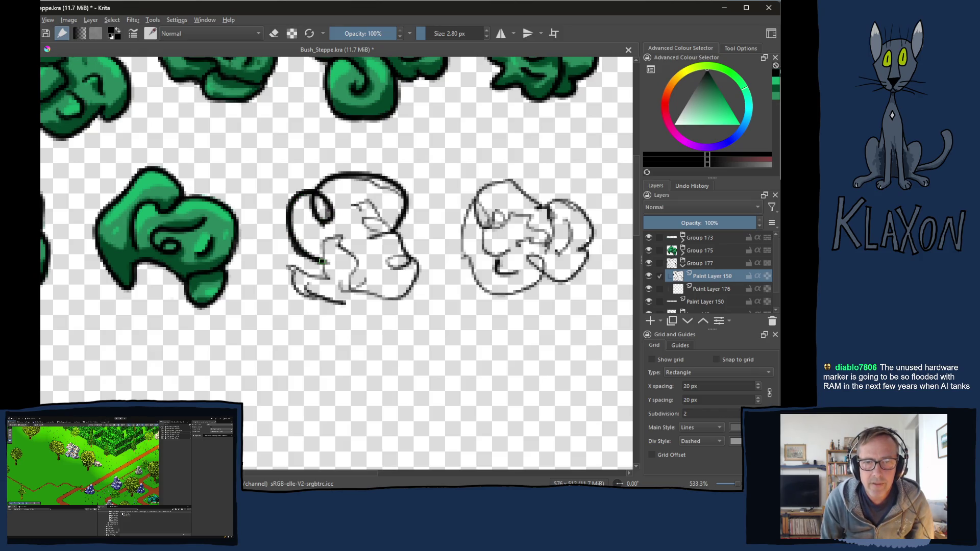
Ink the inner outline stroke and curl, then erase stray grey sketch marks inside and along the bush's left edge.
mouse_move(397, 235)
mouse_down()
mouse_move(372, 236)
mouse_move(408, 252)
mouse_move(388, 265)
mouse_move(406, 255)
mouse_move(417, 279)
mouse_move(392, 300)
mouse_move(360, 296)
mouse_move(358, 258)
mouse_move(334, 234)
mouse_move(321, 260)
mouse_move(326, 278)
mouse_move(294, 283)
mouse_move(353, 308)
mouse_move(365, 287)
mouse_up()
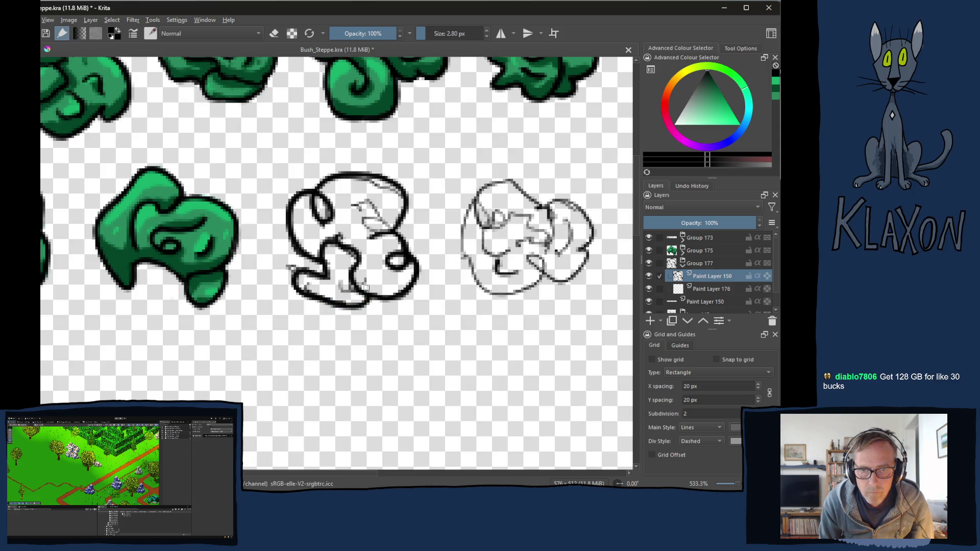
mouse_move(353, 215)
mouse_down()
mouse_move(365, 204)
mouse_move(377, 218)
mouse_up()
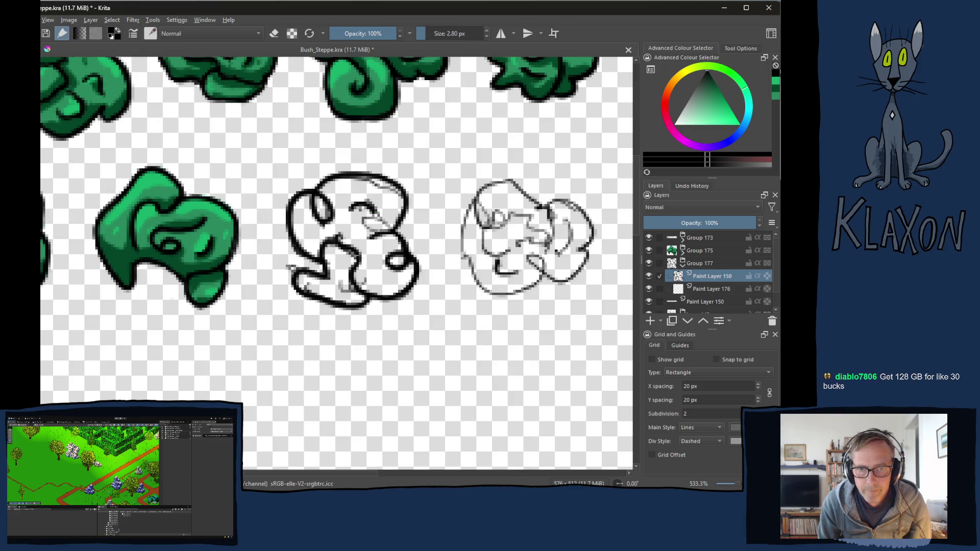
key(e)
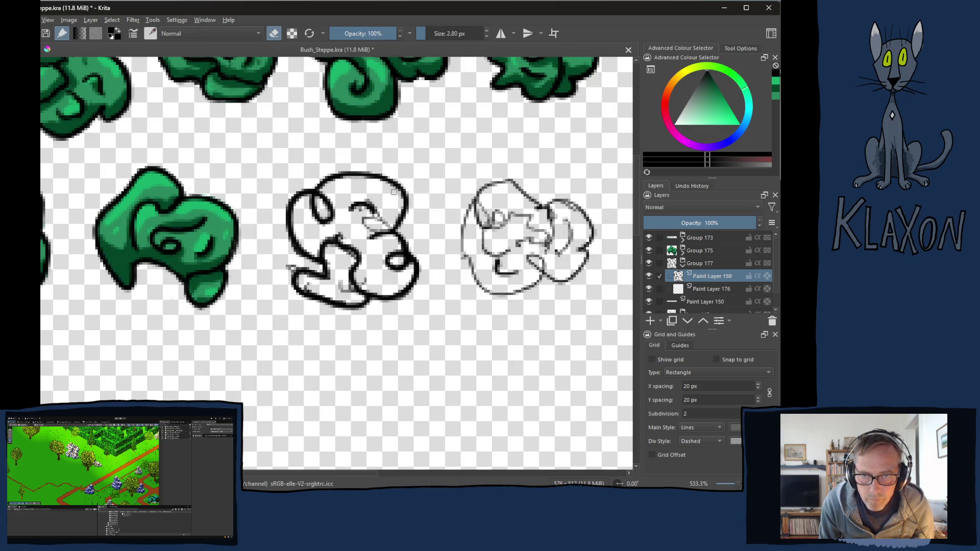
mouse_move(373, 200)
mouse_down()
mouse_move(374, 224)
mouse_move(387, 221)
mouse_move(361, 209)
mouse_move(364, 216)
mouse_up()
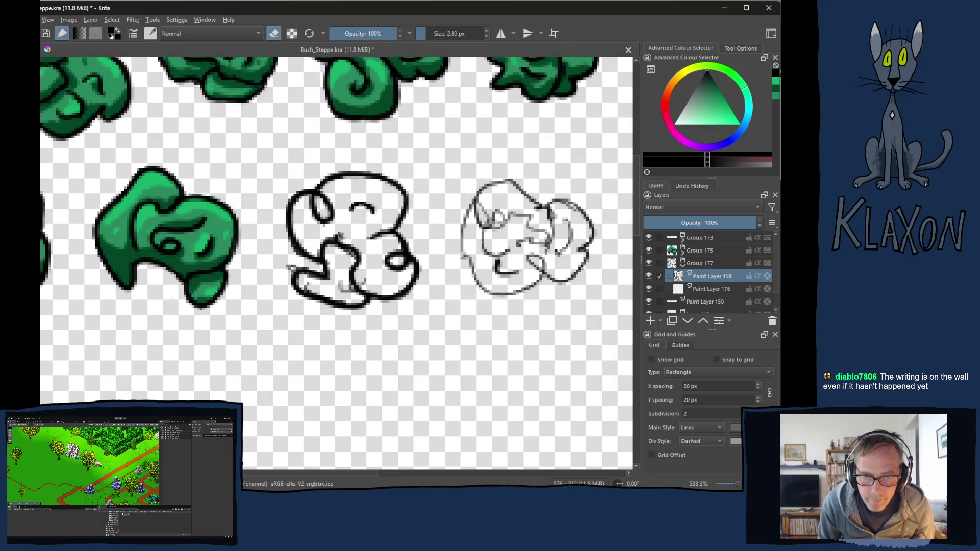
mouse_move(343, 254)
mouse_down()
mouse_move(355, 258)
mouse_move(341, 281)
mouse_move(351, 291)
mouse_up()
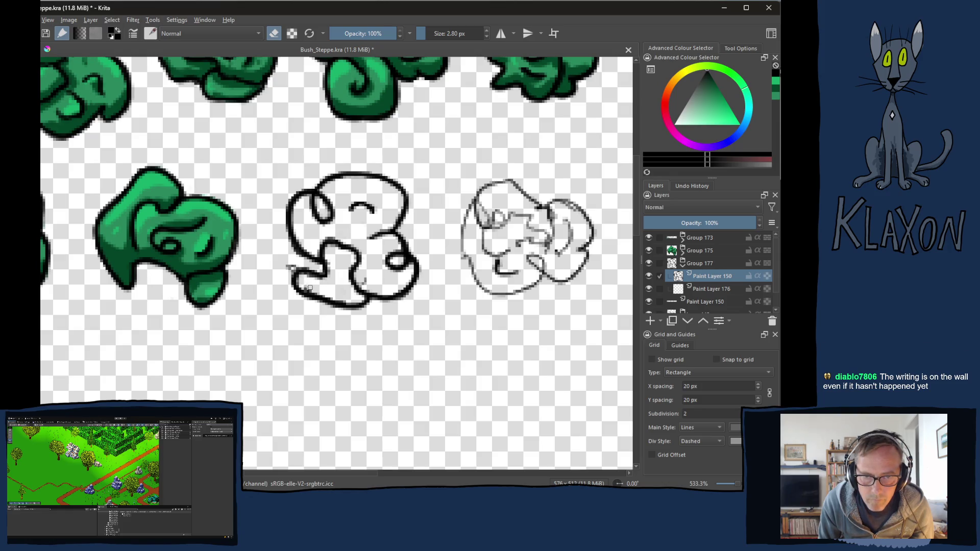
drag(292, 261, 295, 267)
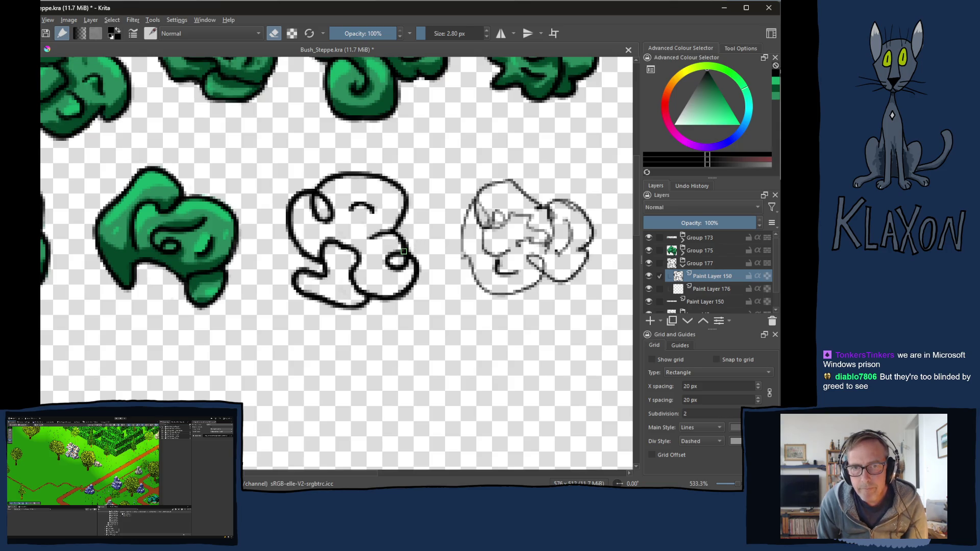
On Paint Layer 176, bucket-fill the bush's white body and remaining pocket with the recent green.
click(698, 289)
mouse_move(699, 265)
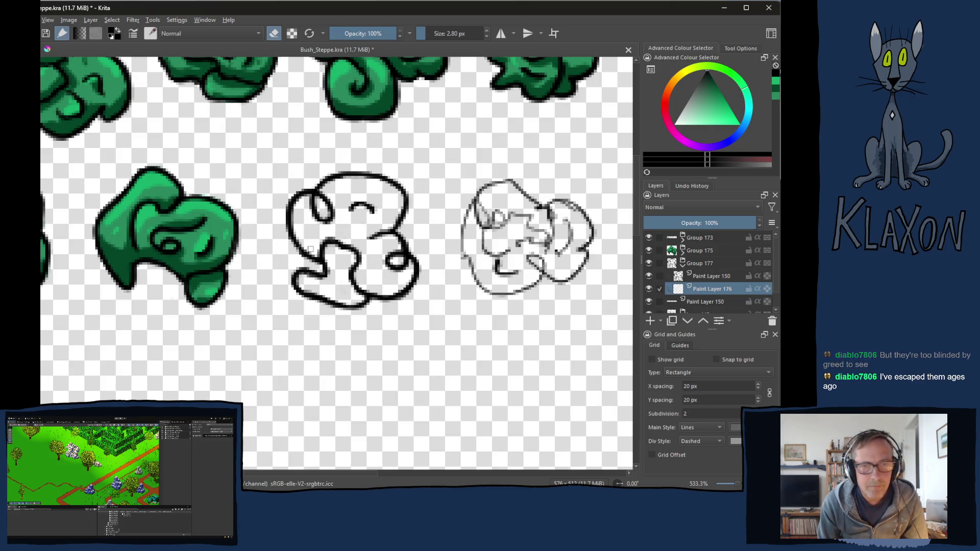
right_click(292, 216)
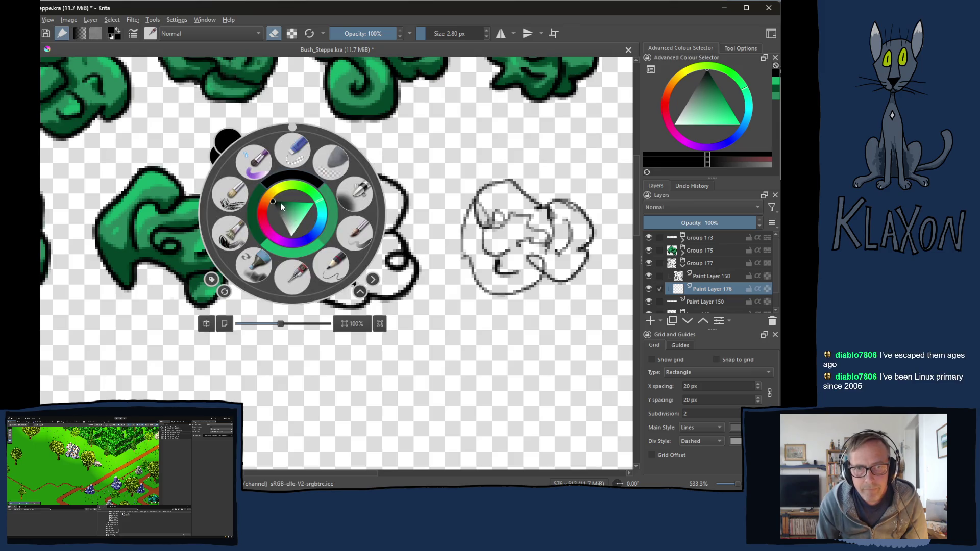
key(e)
click(330, 217)
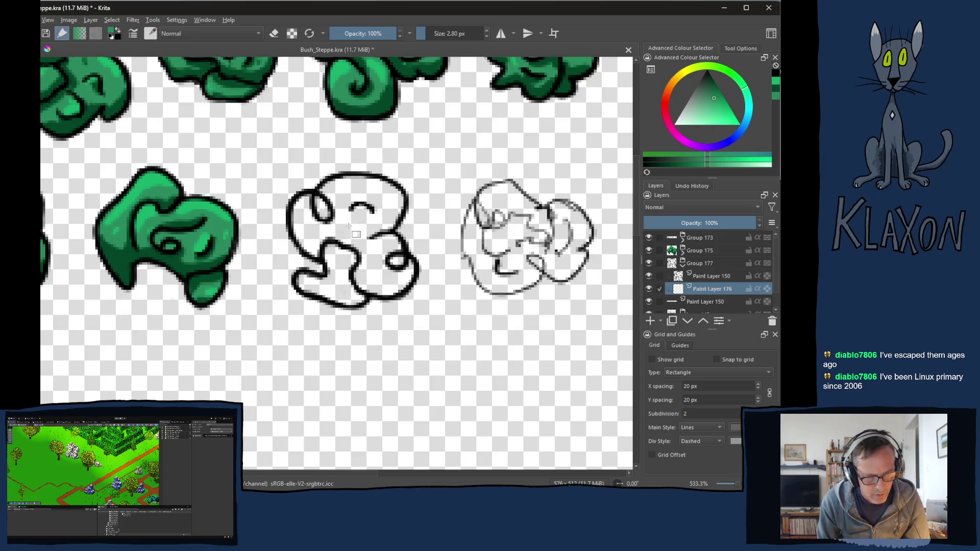
click(352, 225)
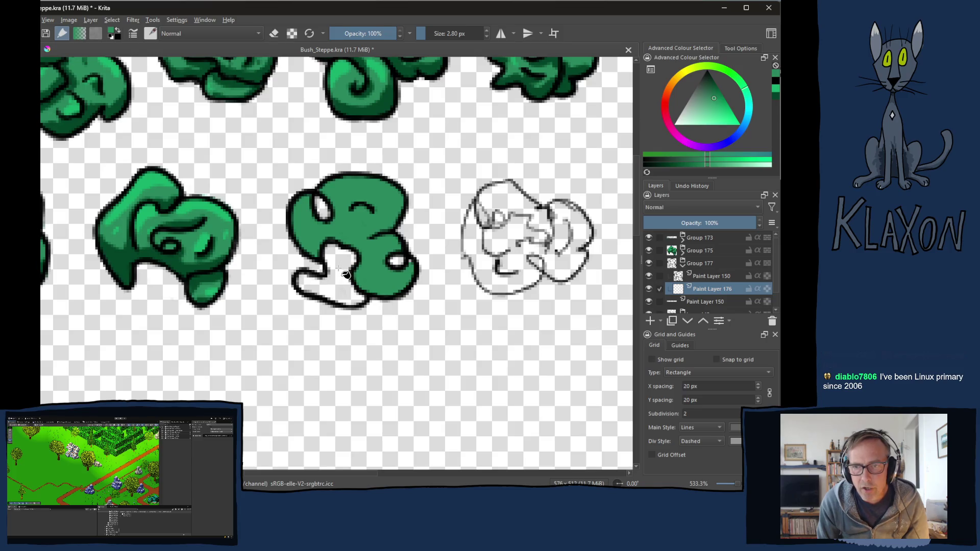
click(339, 273)
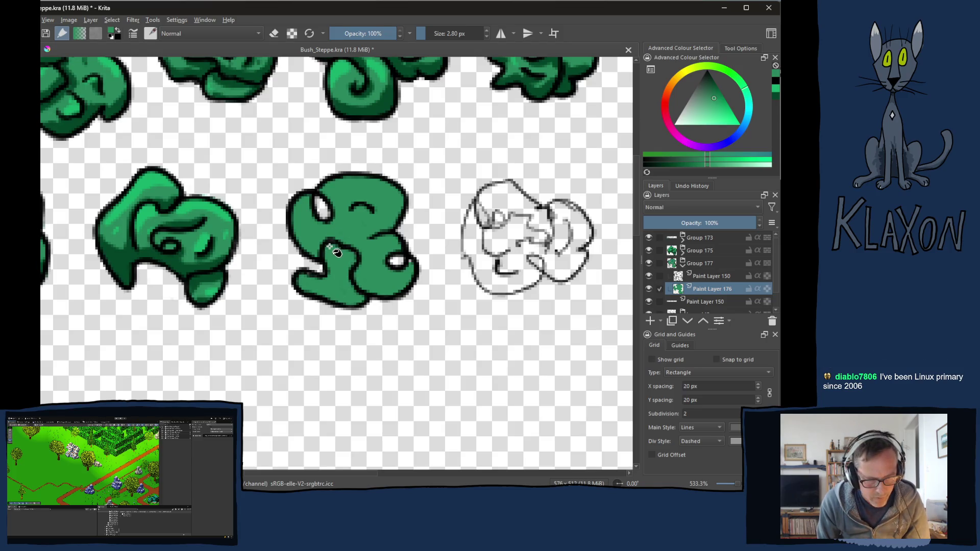
With a larger brush, paint over the white spot and close the gap in the left outline.
key(b)
mouse_move(321, 215)
mouse_down()
mouse_move(320, 193)
mouse_move(329, 203)
mouse_up()
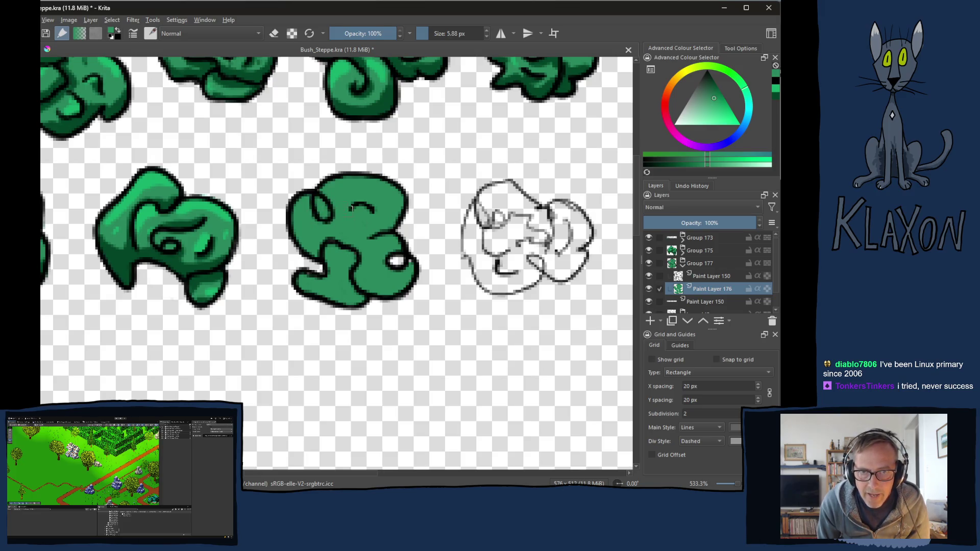
mouse_move(390, 263)
mouse_down()
mouse_move(400, 254)
mouse_move(404, 261)
mouse_move(392, 267)
mouse_up()
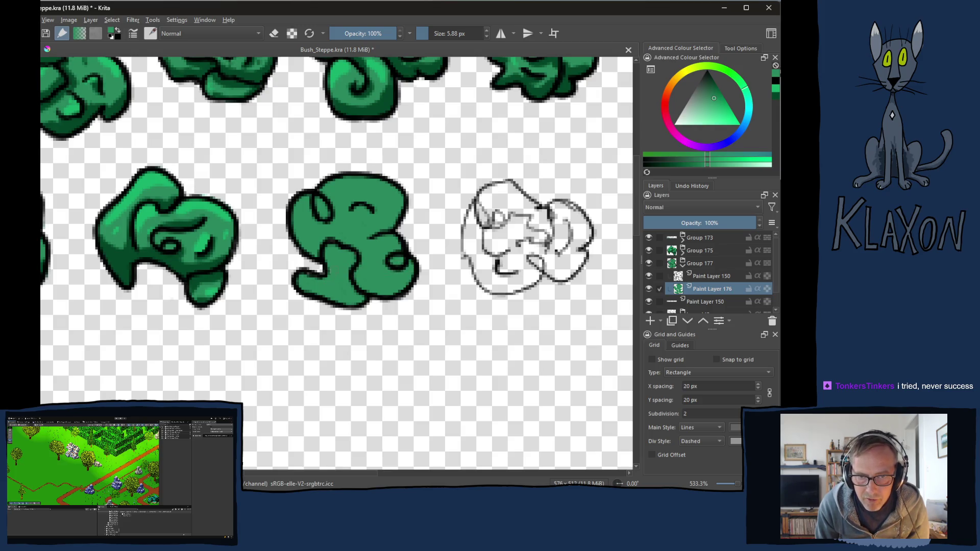
drag(306, 274, 300, 279)
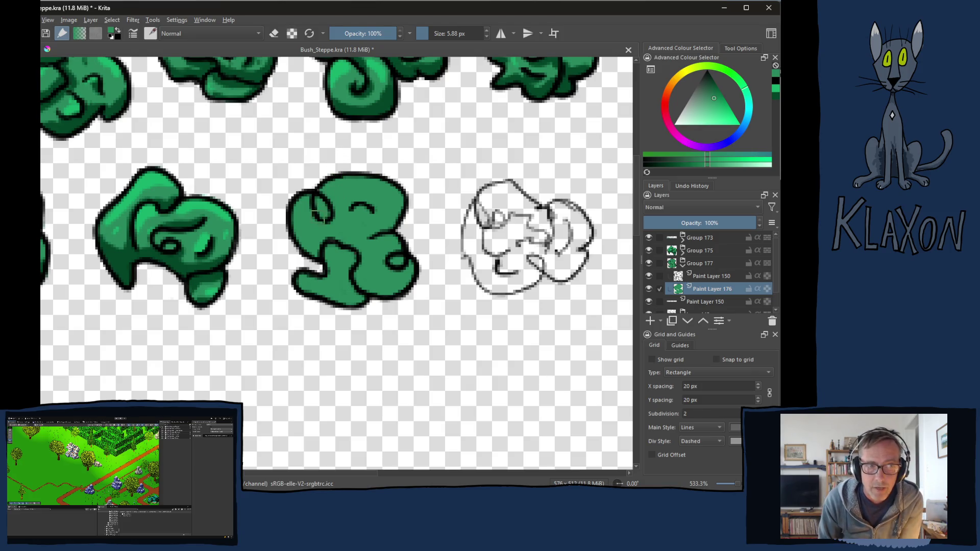
Pick a dark colour and draw a bold arc and a small oval on the bush.
right_click(322, 211)
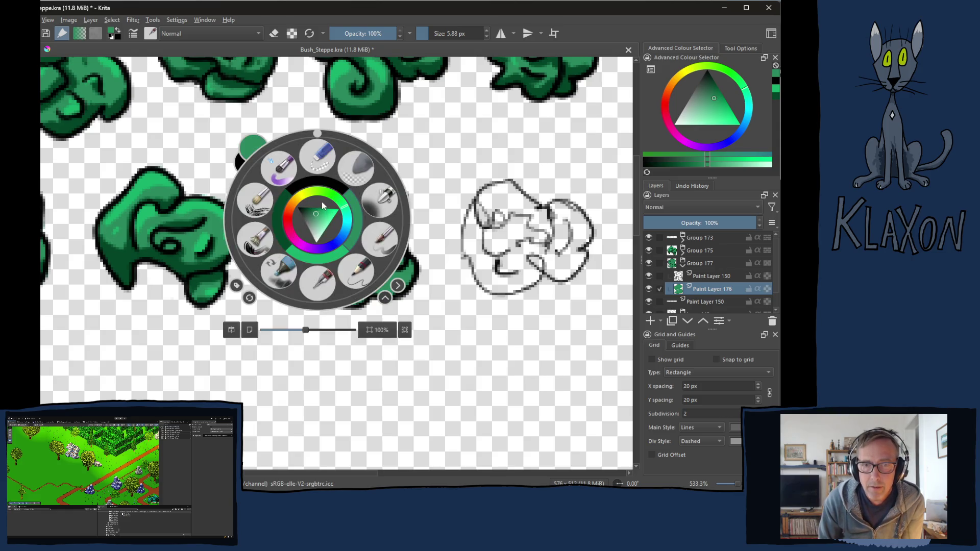
click(285, 222)
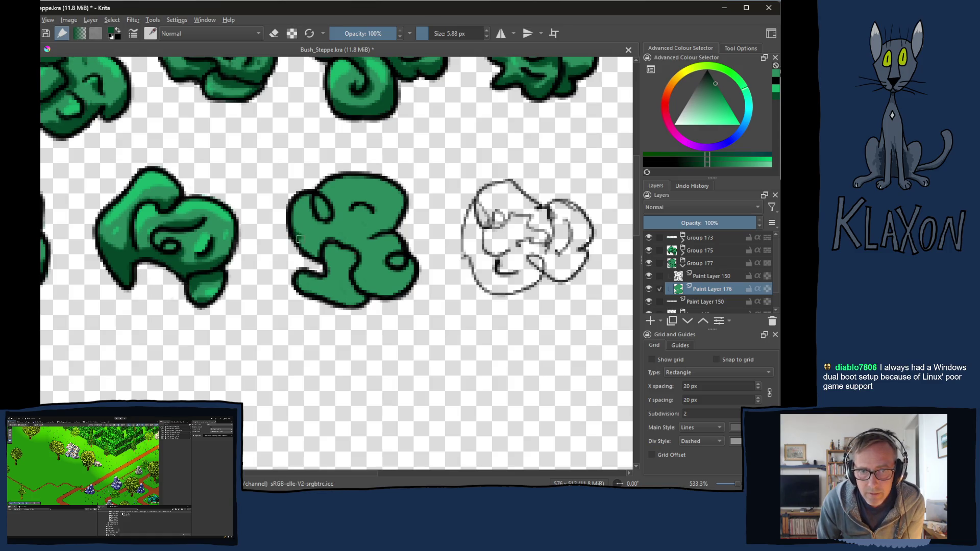
drag(306, 245, 319, 252)
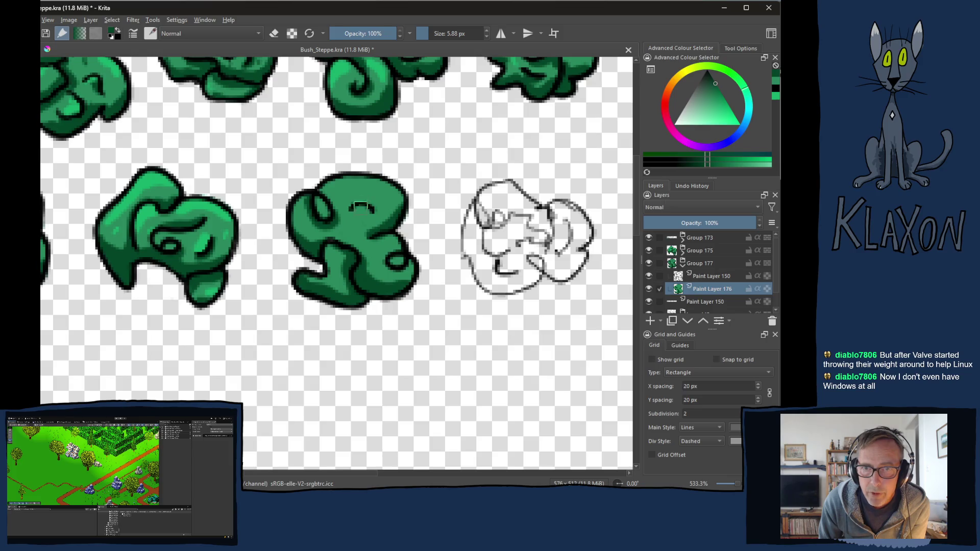
drag(350, 207, 375, 211)
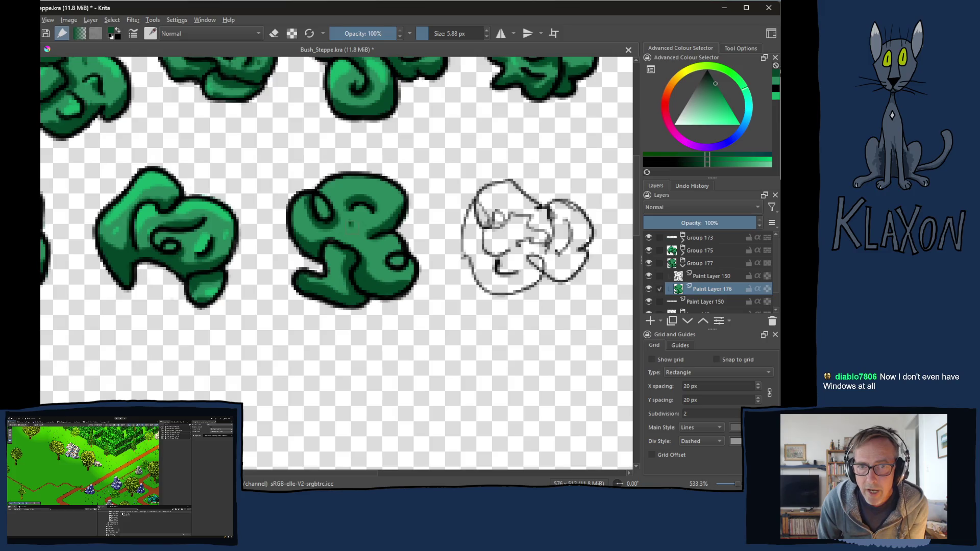
mouse_move(403, 255)
mouse_down()
mouse_move(389, 265)
mouse_move(406, 257)
mouse_up()
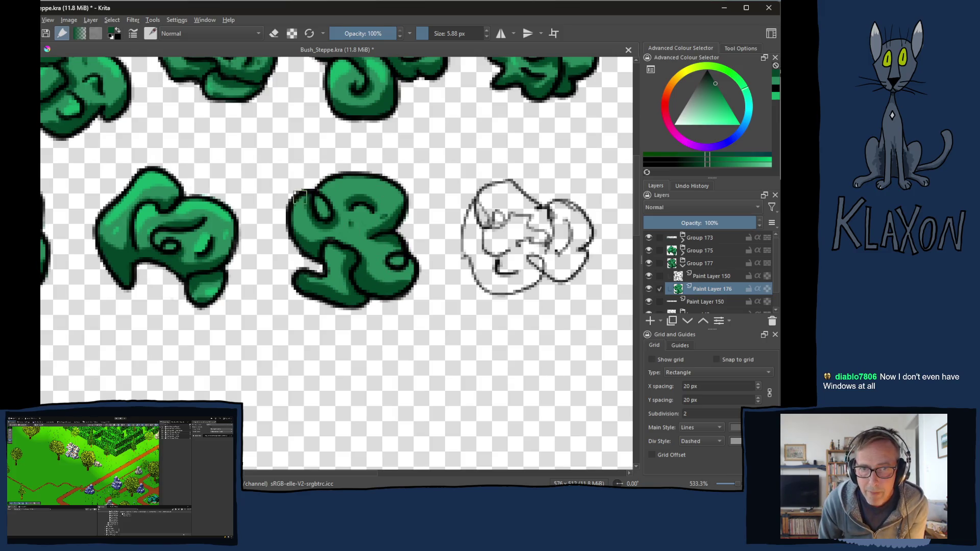
Paint light-green highlights on the bush's top arc and lower-left lobes, then pan to the sketched bushes.
right_click(296, 207)
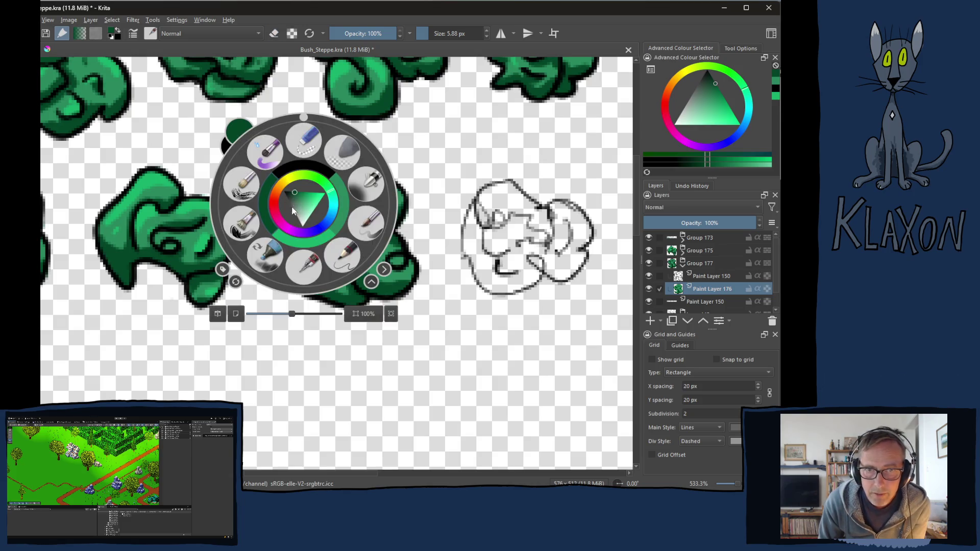
click(317, 240)
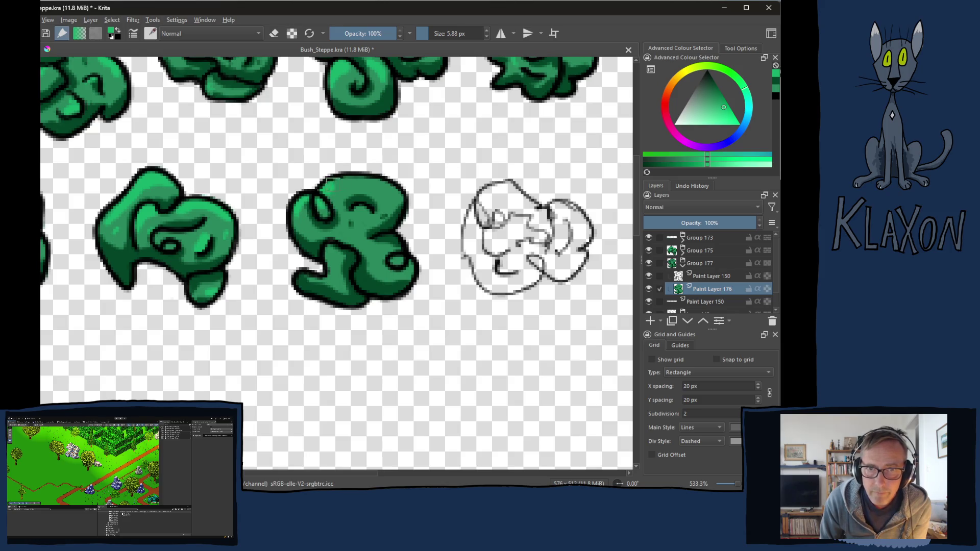
drag(352, 210, 373, 210)
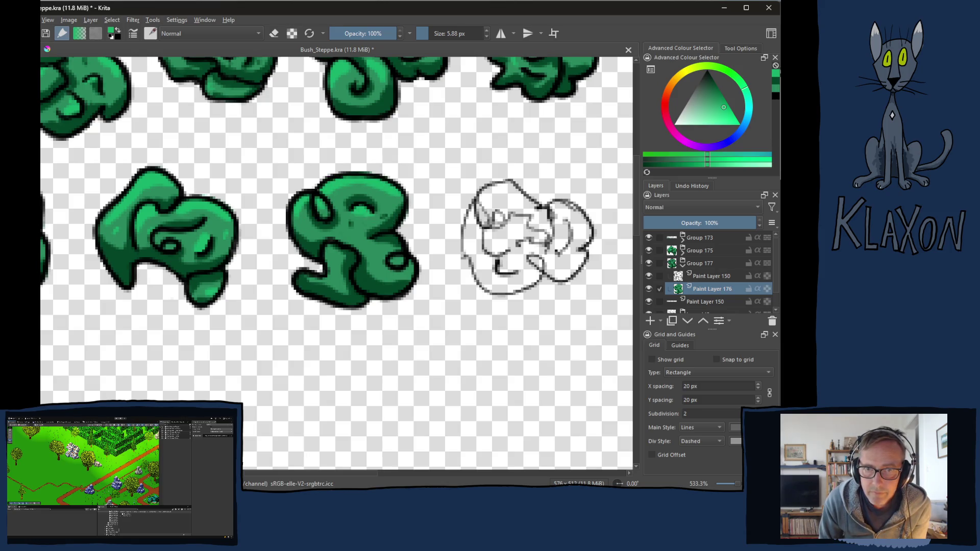
mouse_move(325, 247)
mouse_down()
mouse_move(339, 265)
mouse_move(399, 262)
mouse_up()
drag(317, 275, 339, 263)
drag(353, 209, 383, 203)
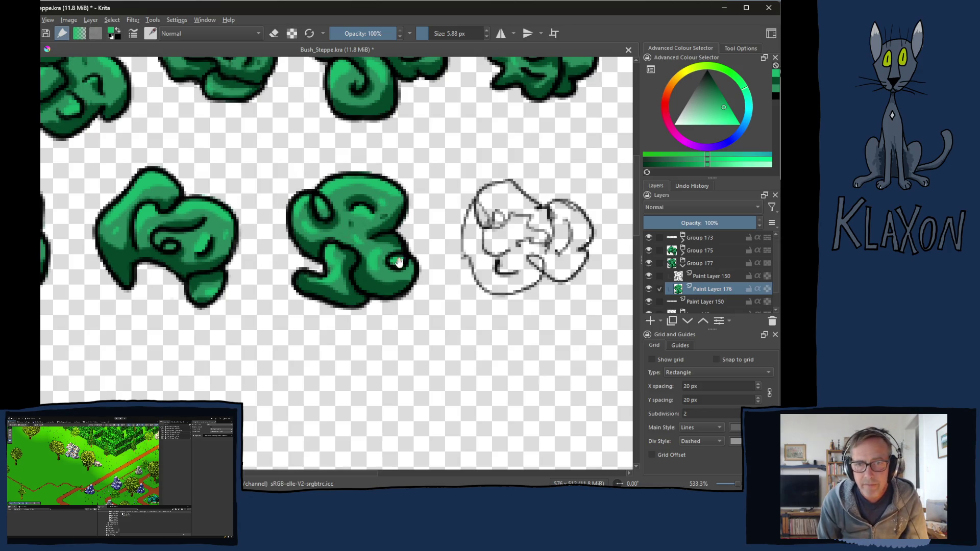
drag(399, 261, 286, 253)
drag(428, 258, 286, 252)
mouse_move(357, 255)
mouse_down()
mouse_move(291, 254)
mouse_move(408, 260)
mouse_move(380, 242)
mouse_move(399, 238)
mouse_up()
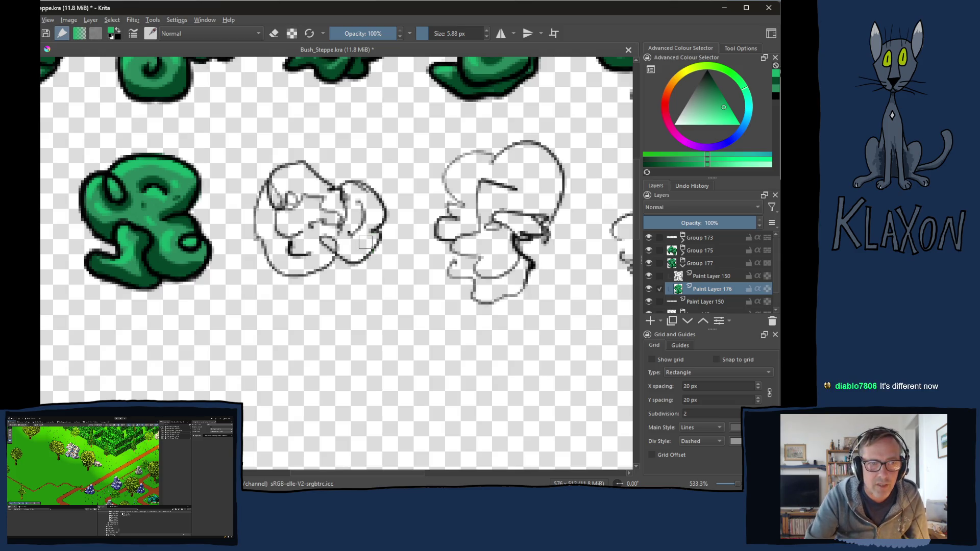
scroll(374, 288, down, 4)
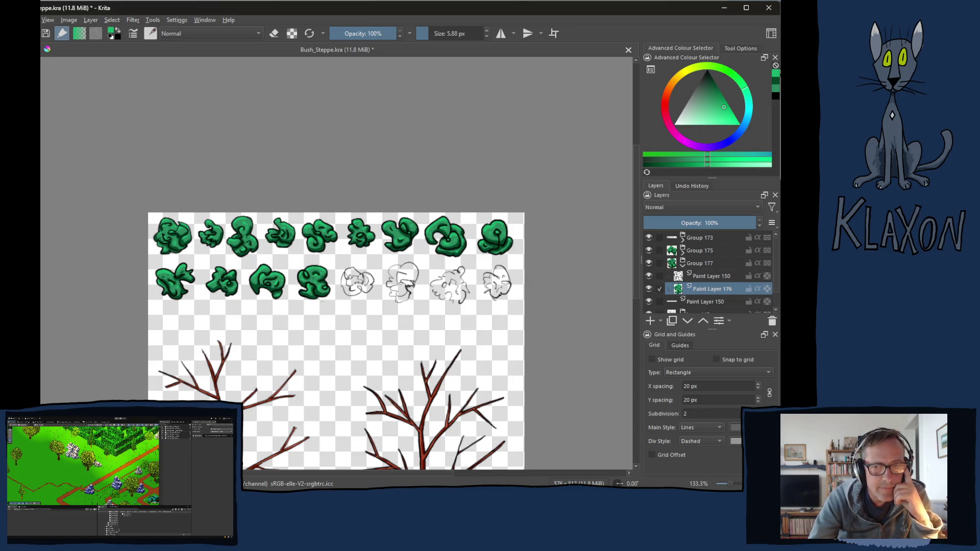
Zoom the canvas in and back out to review the newly coloured bush on the sheet.
scroll(359, 286, up, 5)
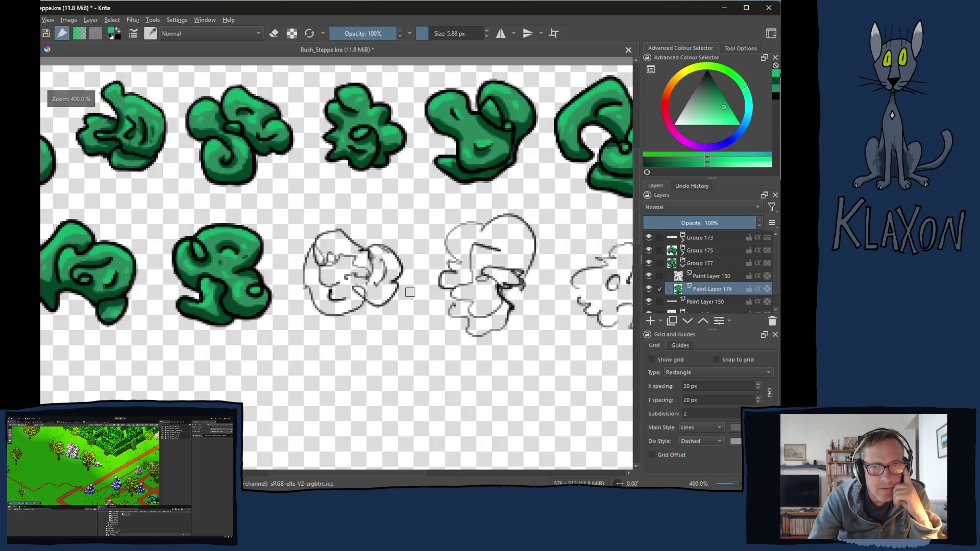
scroll(396, 292, up, 1)
scroll(396, 292, up, 2)
scroll(395, 291, down, 2)
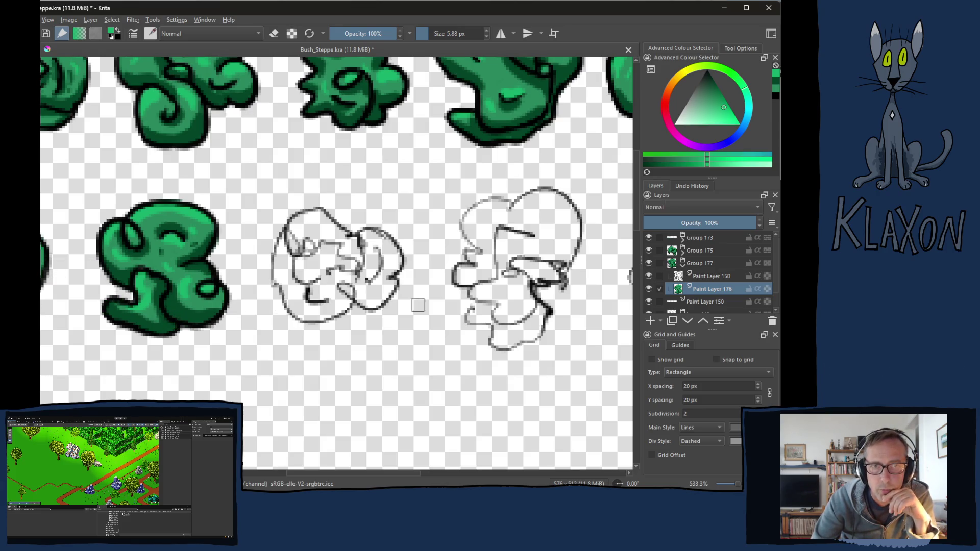
scroll(400, 298, down, 3)
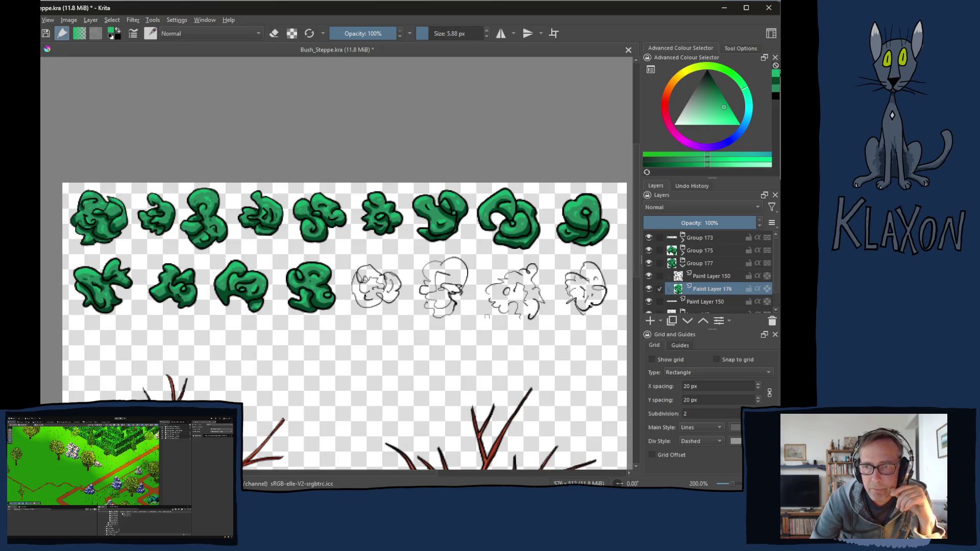
Collapse Group 177 in the Layers docker and save Bush_Steppe.kra.
click(683, 266)
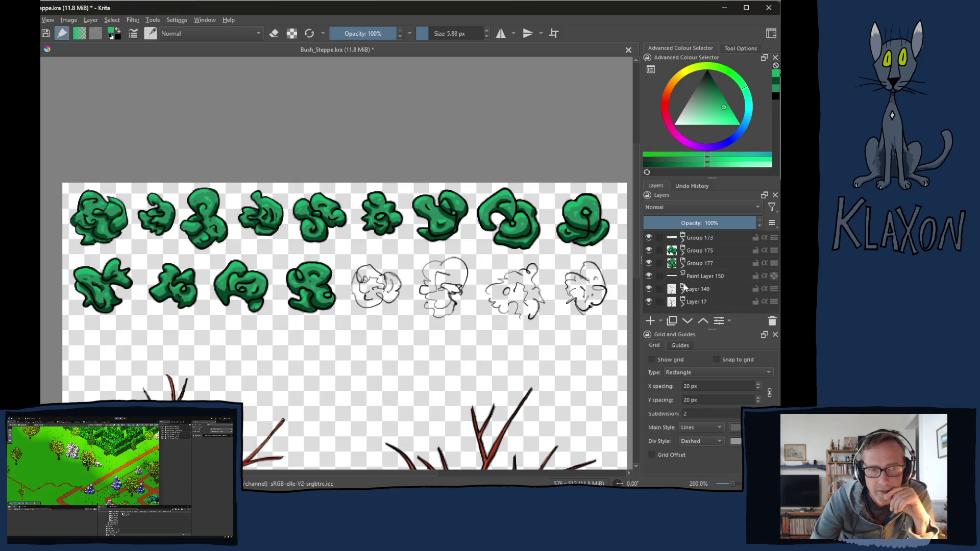
key(ctrl+s)
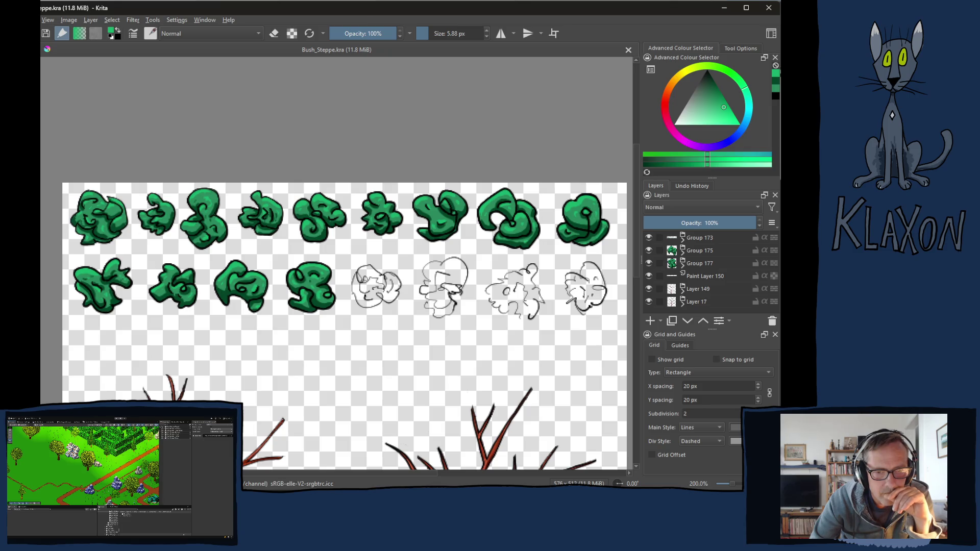
mouse_move(291, 492)
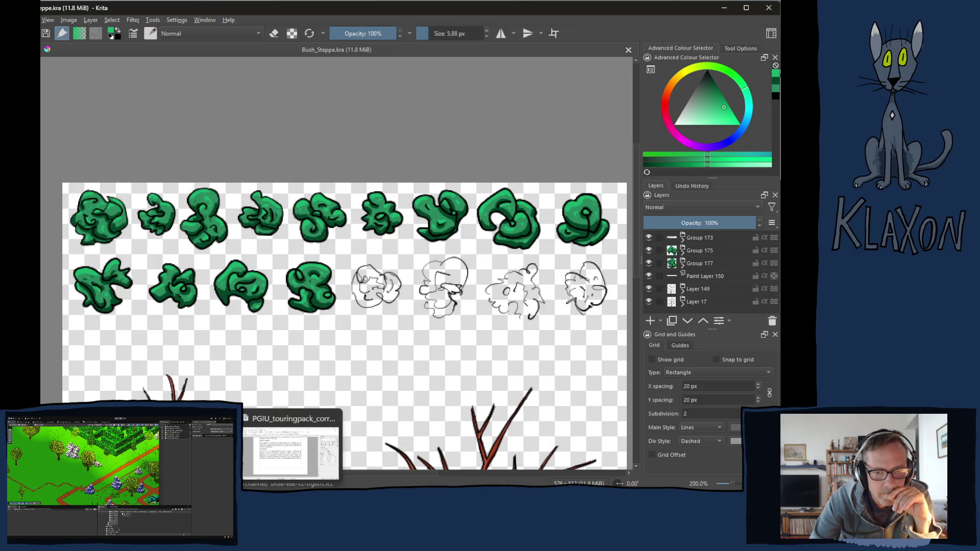
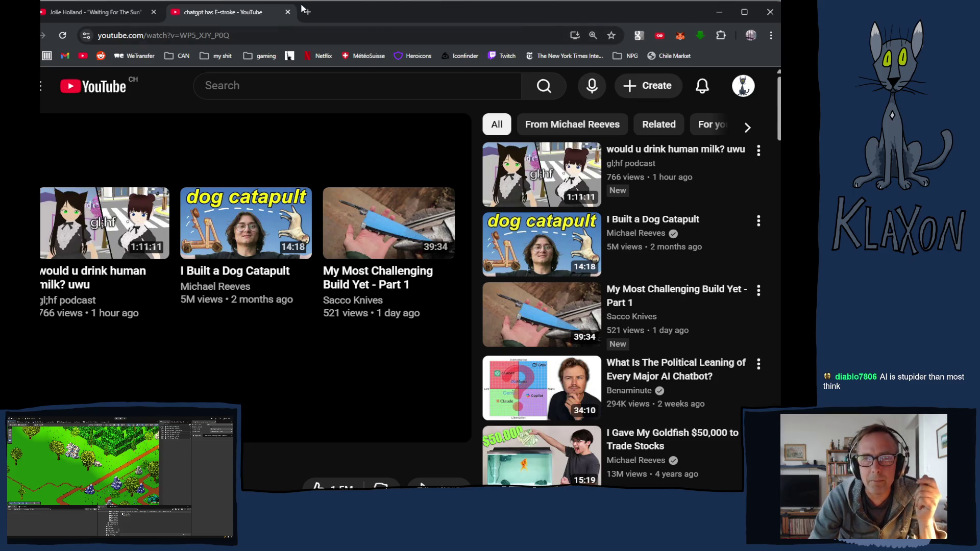
Search Google for 'neill blomkamp' using the address bar suggestion.
click(257, 33)
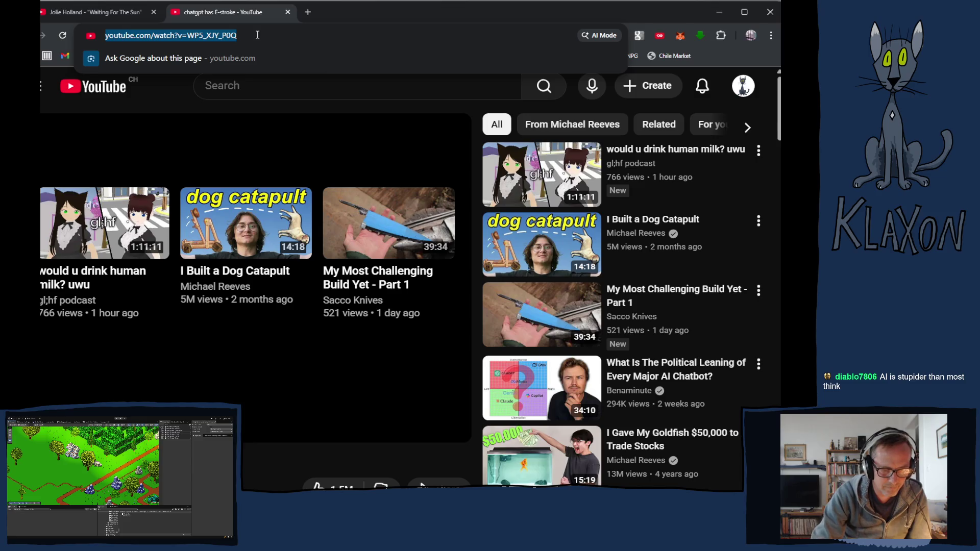
text(n)
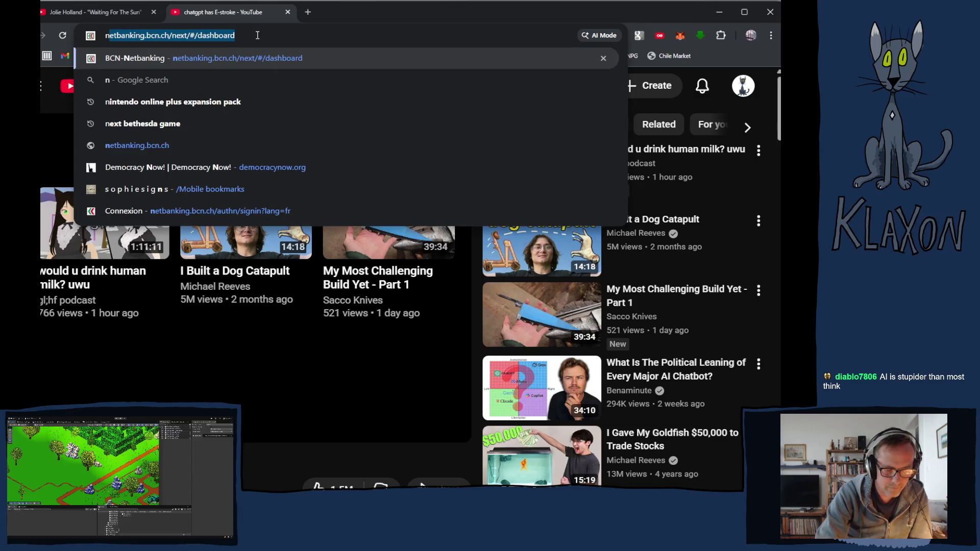
text(iel bl)
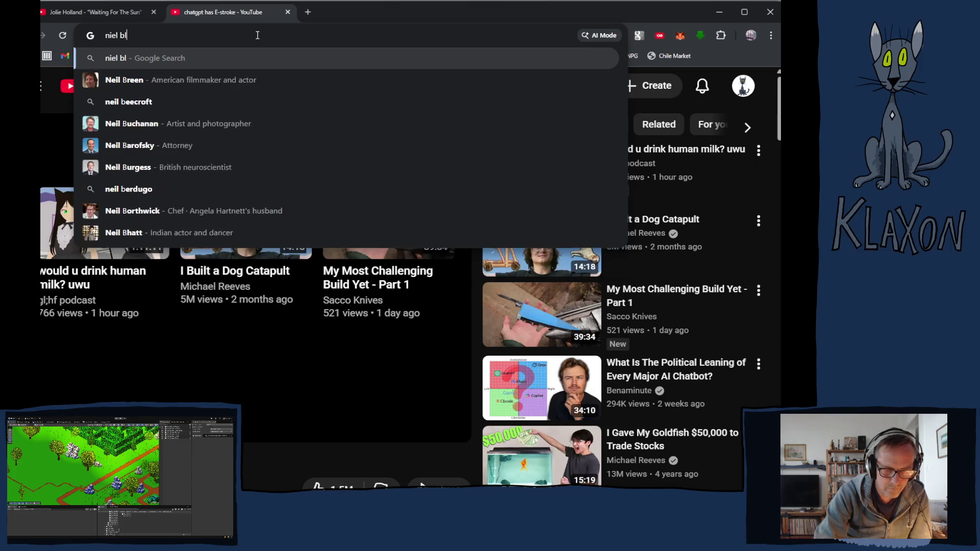
text(o)
key(Down)
key(Return)
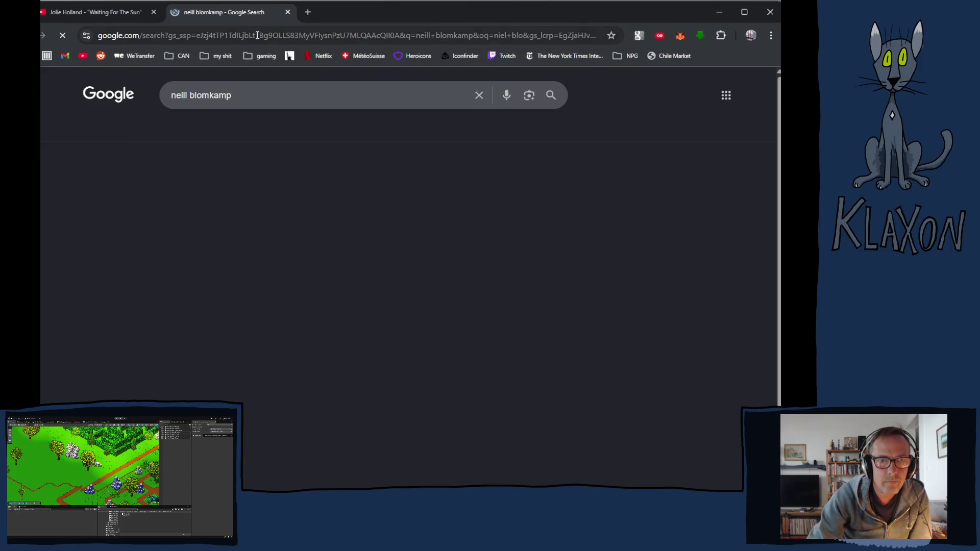
Scroll through the Neill Blomkamp results, past the Reddit and Letterboxd entries to related searches.
scroll(347, 242, down, 3)
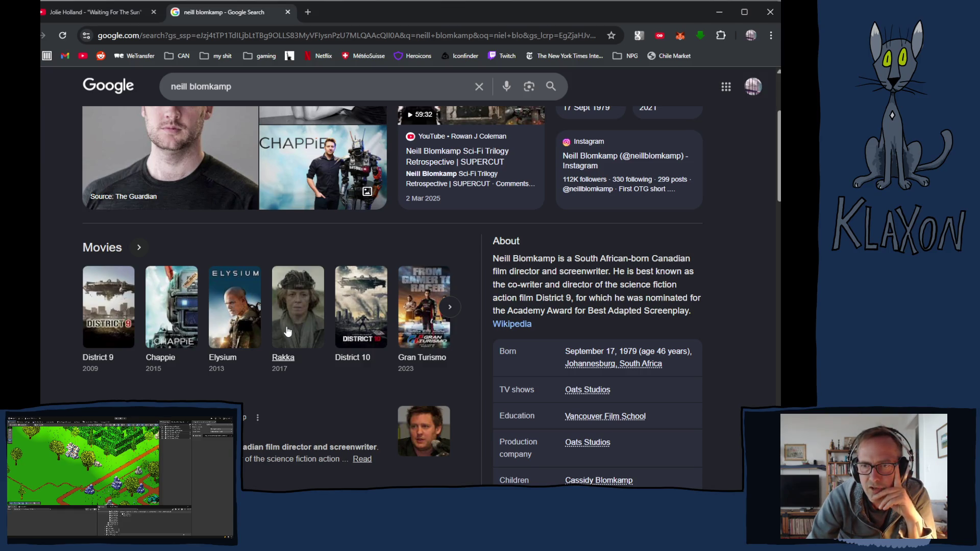
scroll(291, 347, down, 2)
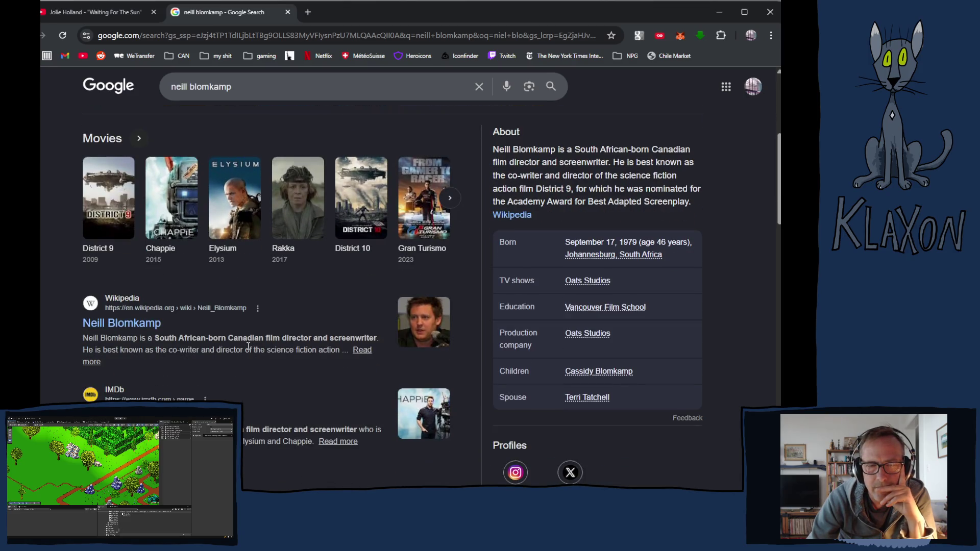
scroll(248, 346, down, 1)
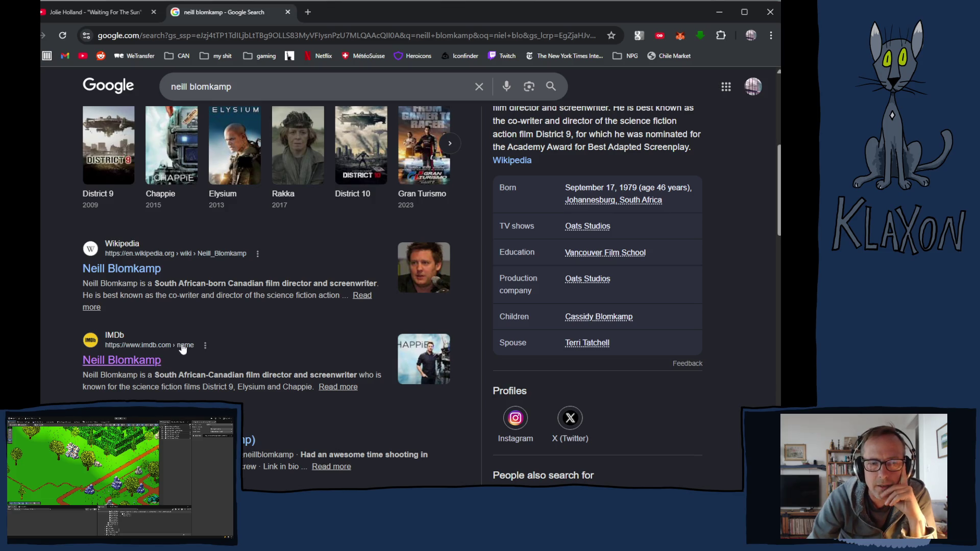
scroll(182, 349, down, 2)
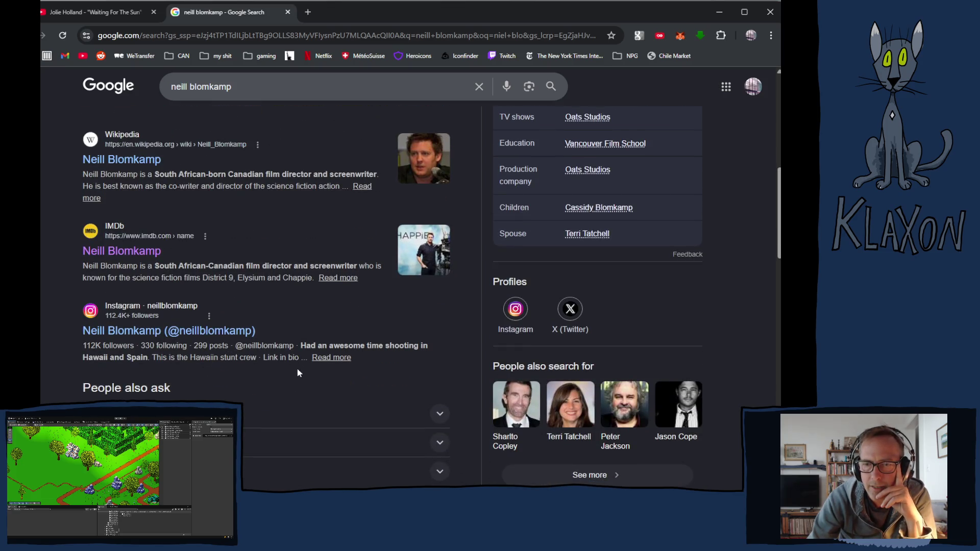
scroll(305, 369, down, 4)
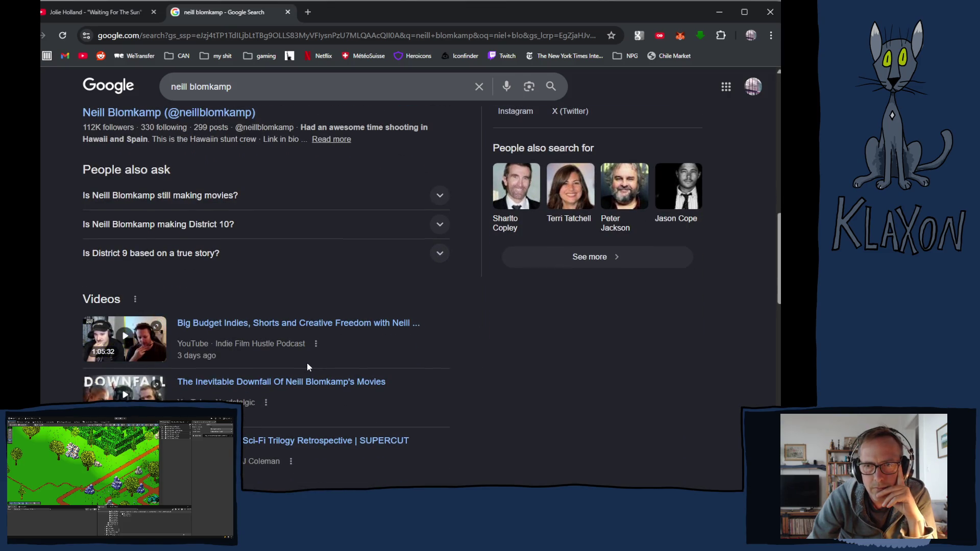
scroll(307, 366, down, 3)
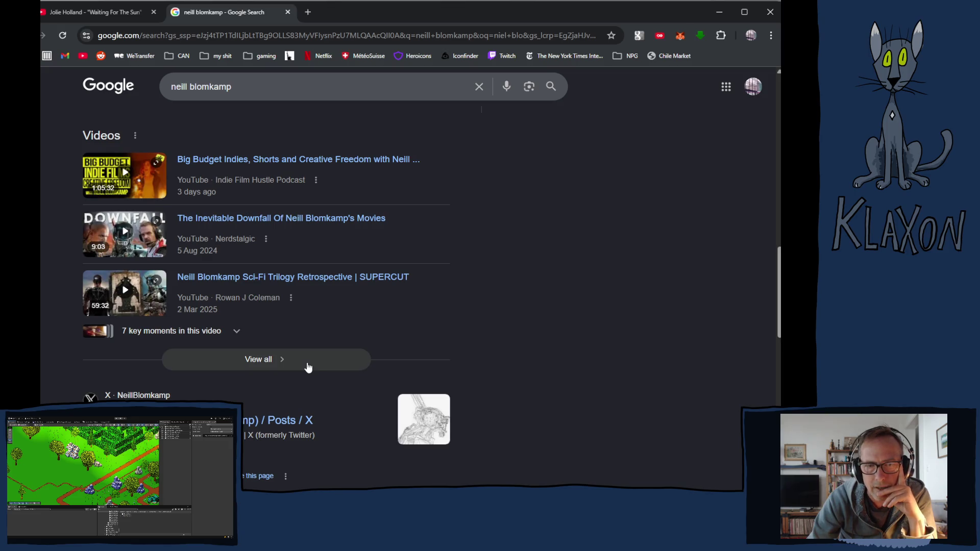
scroll(308, 366, down, 3)
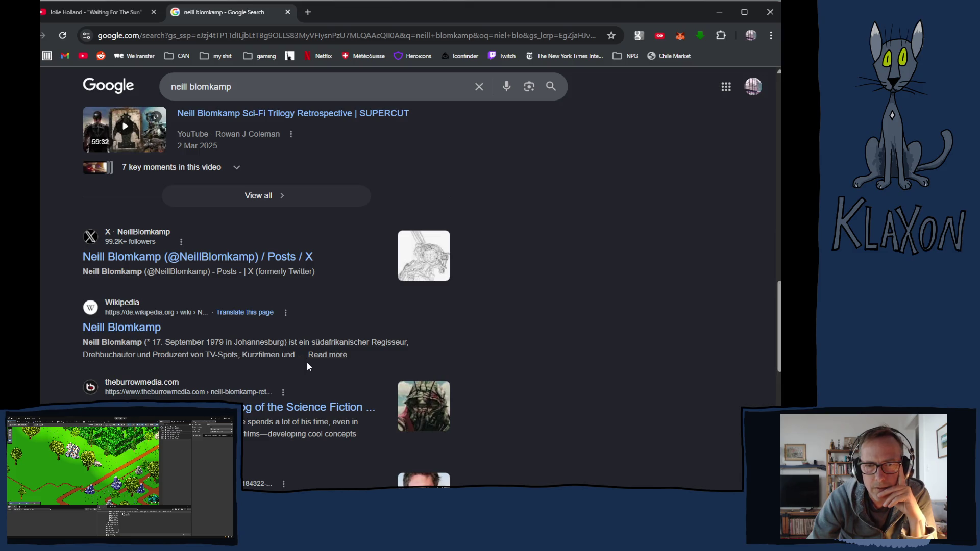
scroll(531, 343, down, 1)
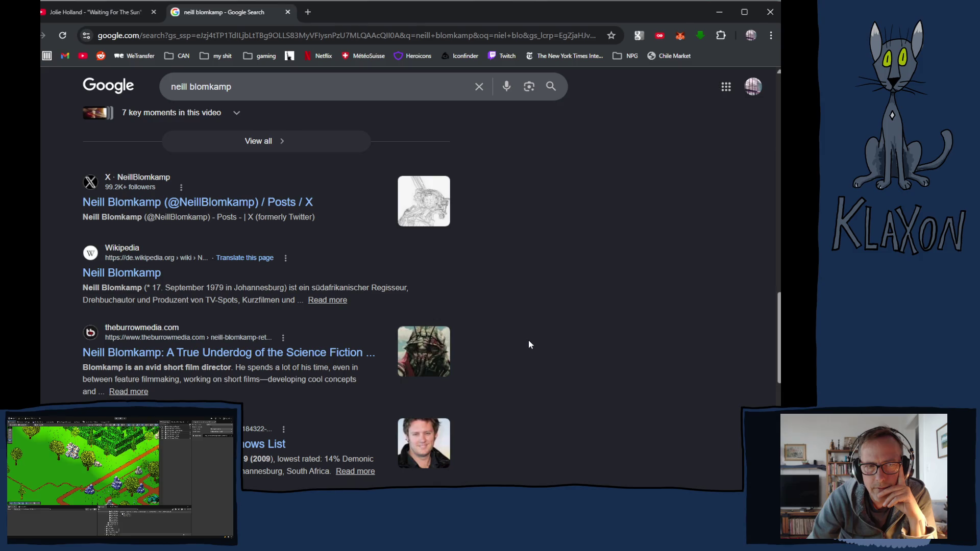
scroll(528, 344, down, 3)
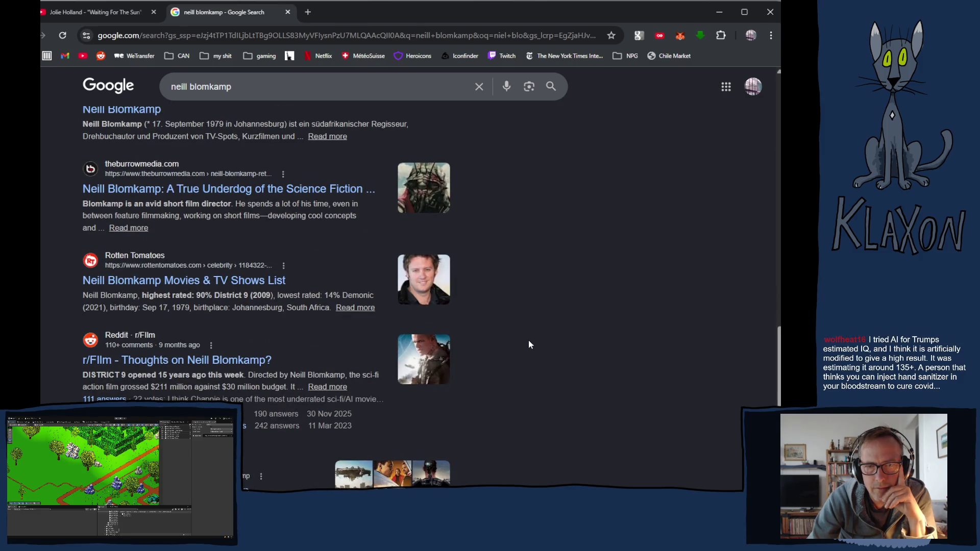
scroll(527, 344, down, 4)
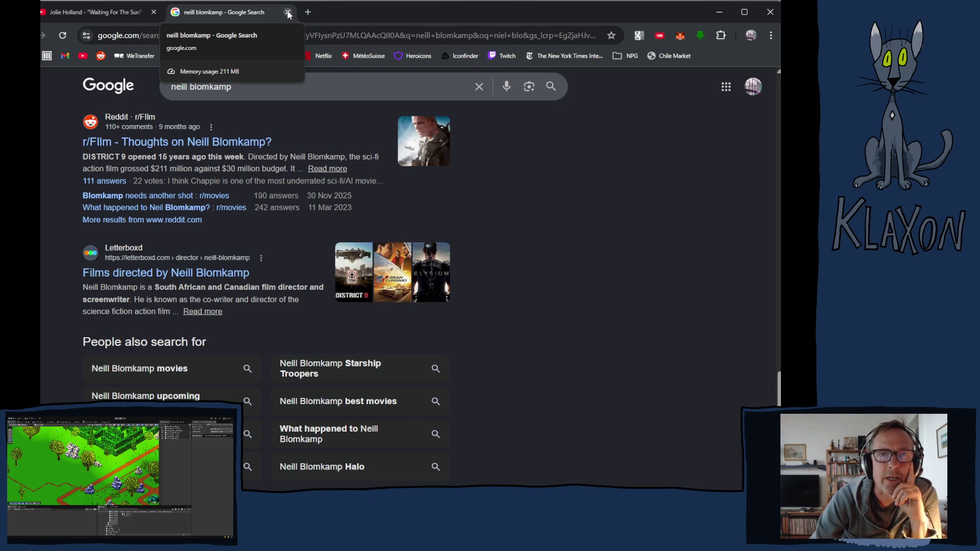
Close the Google tab and search YouTube for 'blazing saddles morons'.
click(287, 13)
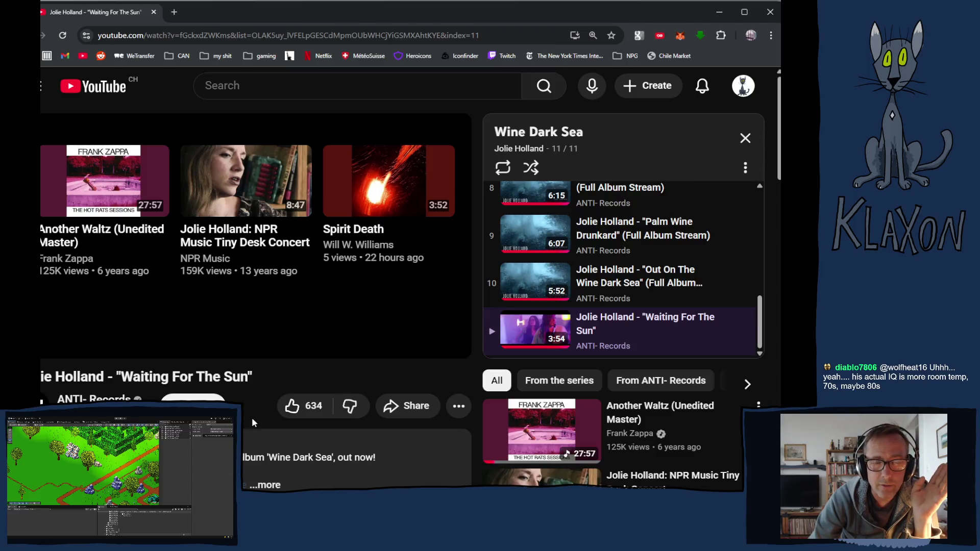
click(393, 82)
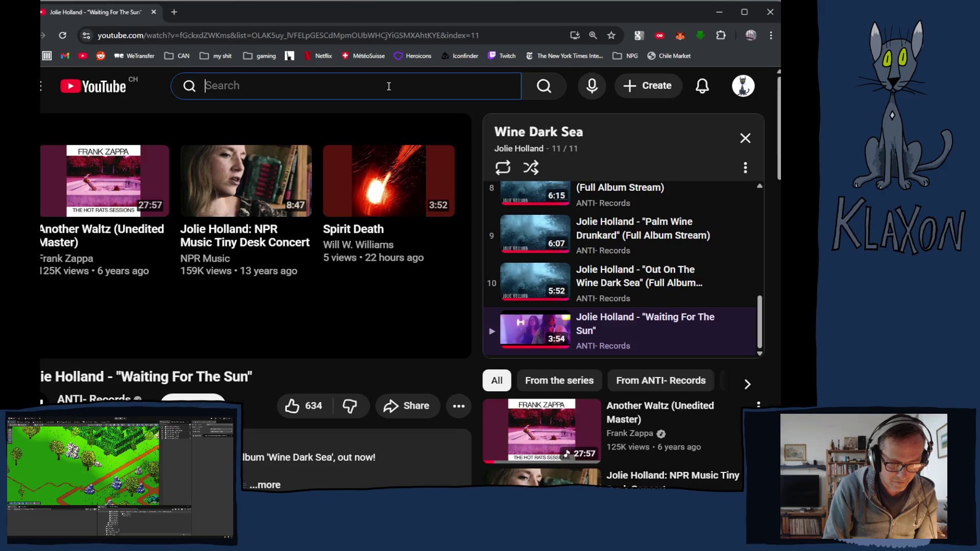
text(blaz)
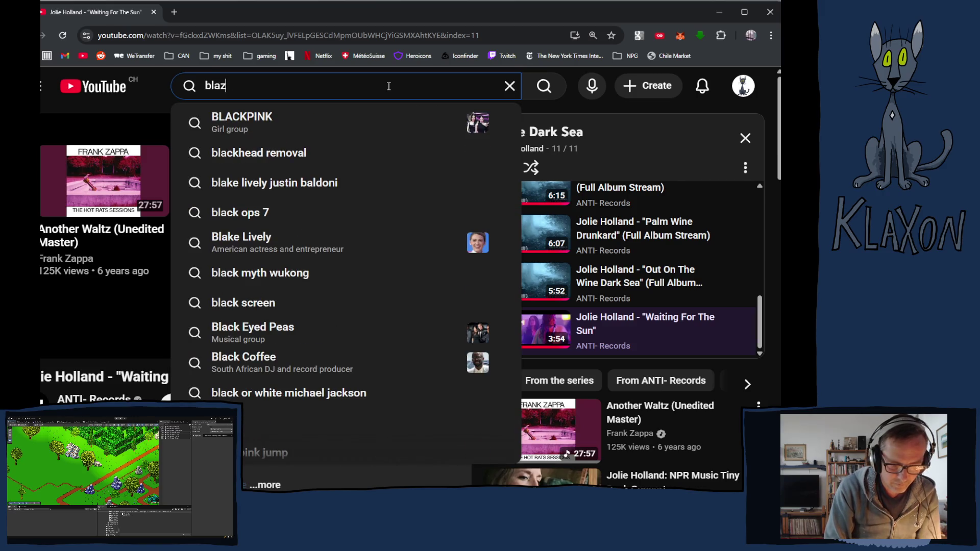
text(ing)
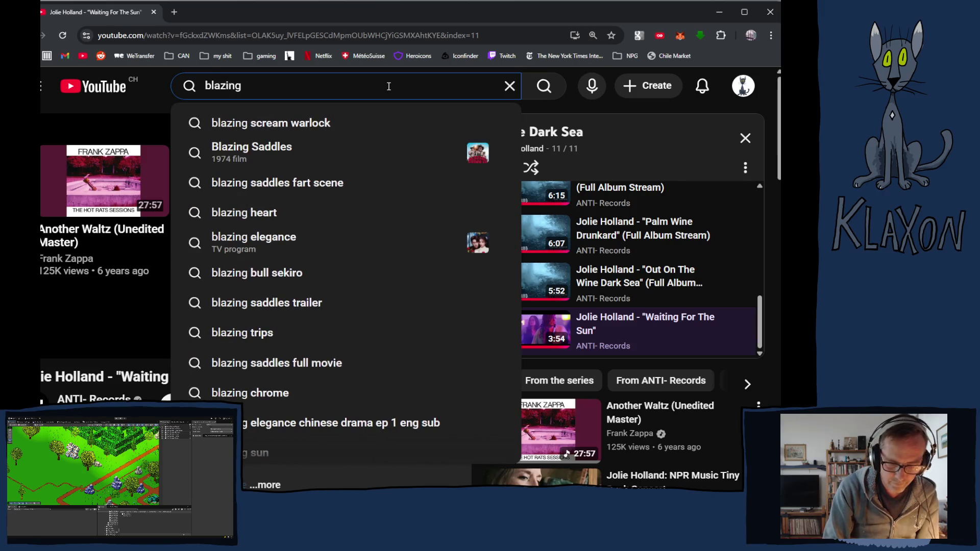
text( saddles morons)
key(Return)
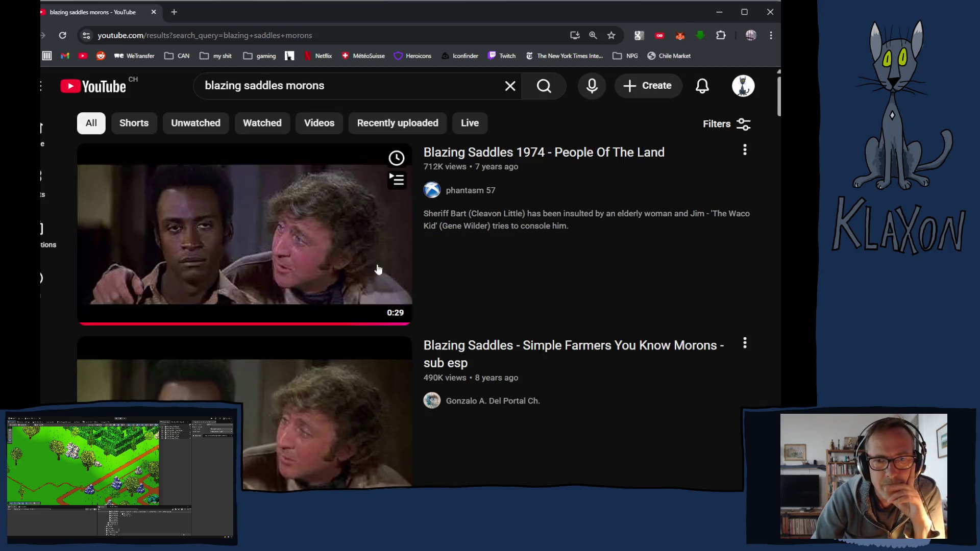
Watch 'Blazing Saddles 1974 - People Of The Land' in theater mode, then return to YouTube home.
key(alt+Left)
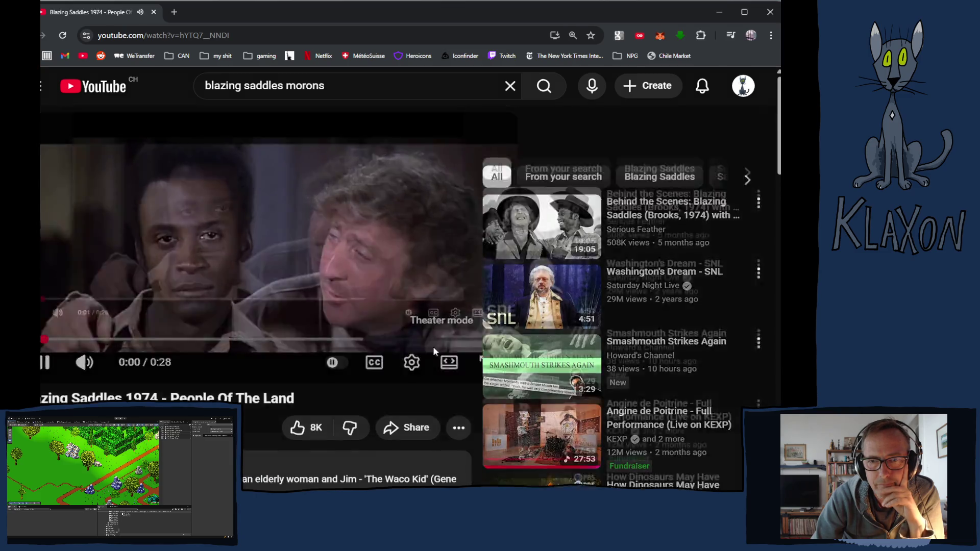
click(448, 362)
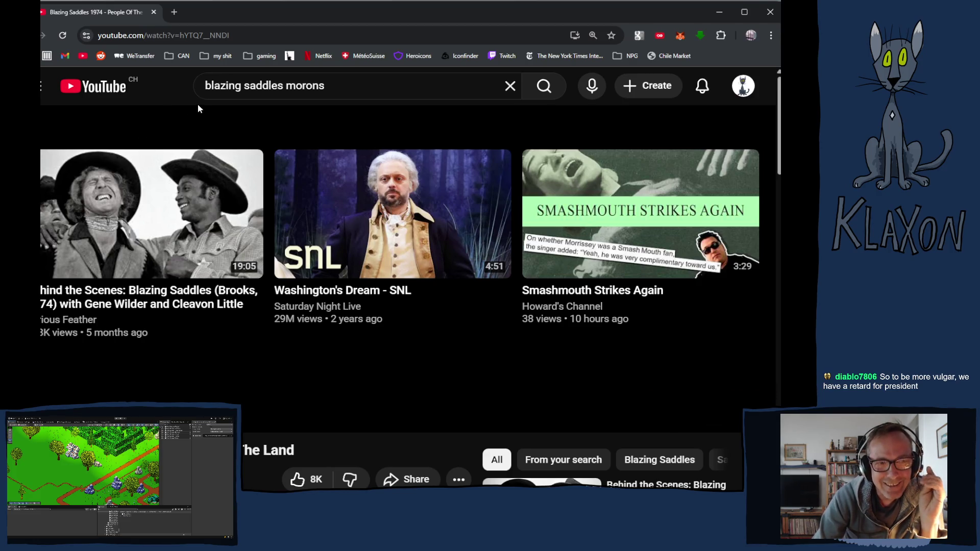
click(98, 87)
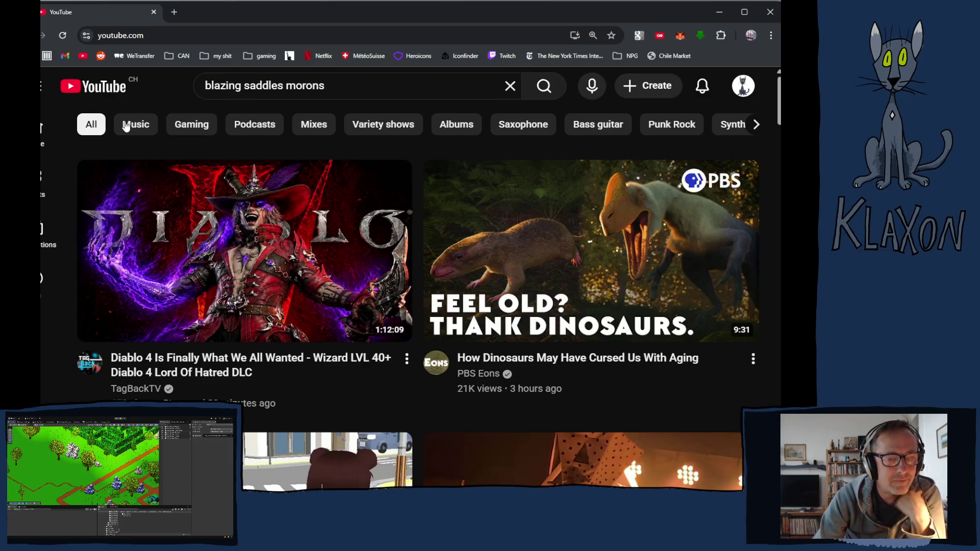
scroll(207, 262, down, 4)
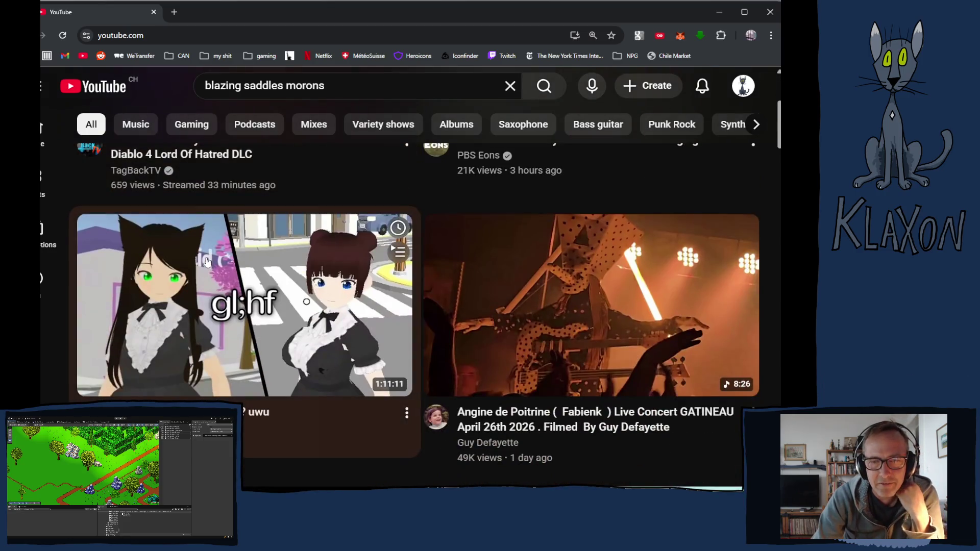
scroll(206, 261, down, 4)
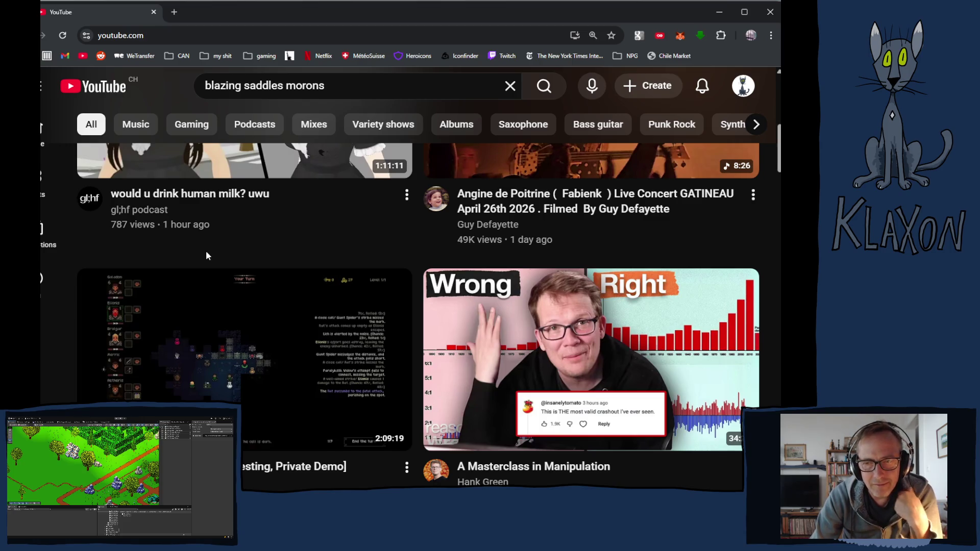
scroll(206, 251, down, 5)
scroll(207, 254, down, 5)
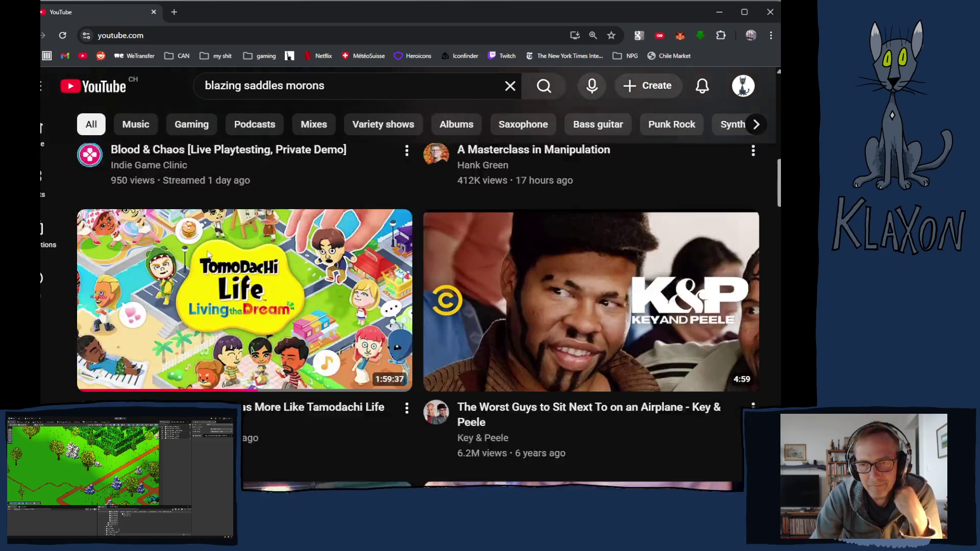
scroll(207, 253, down, 3)
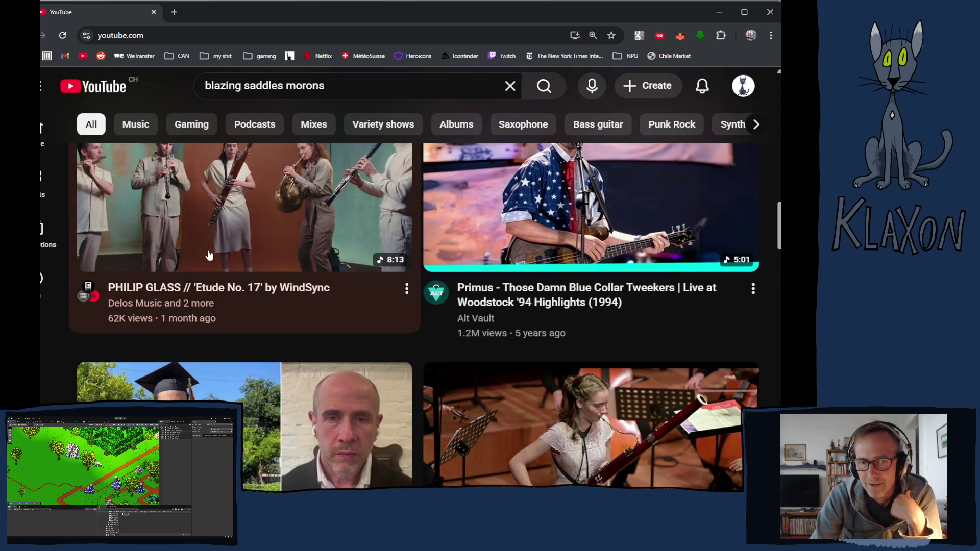
scroll(209, 255, down, 4)
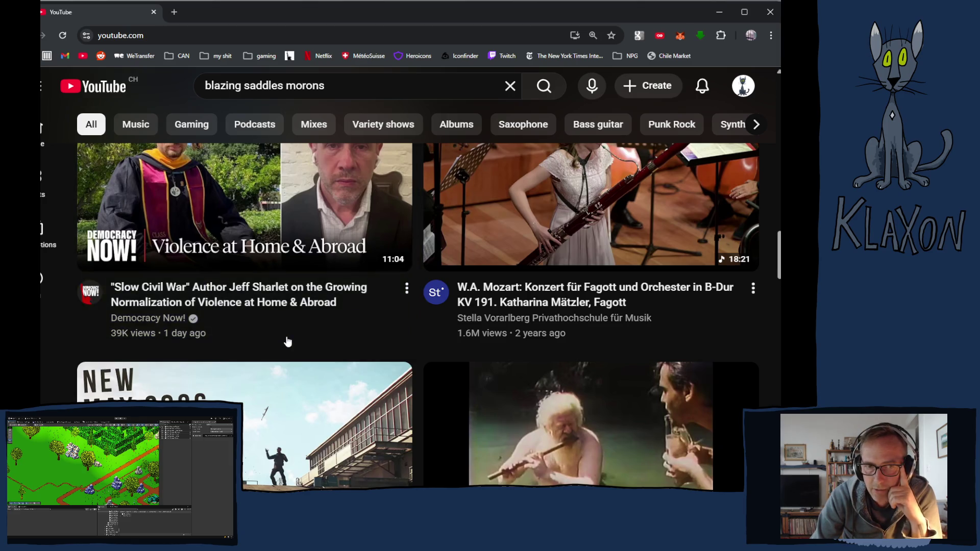
scroll(52, 383, down, 4)
scroll(51, 384, down, 3)
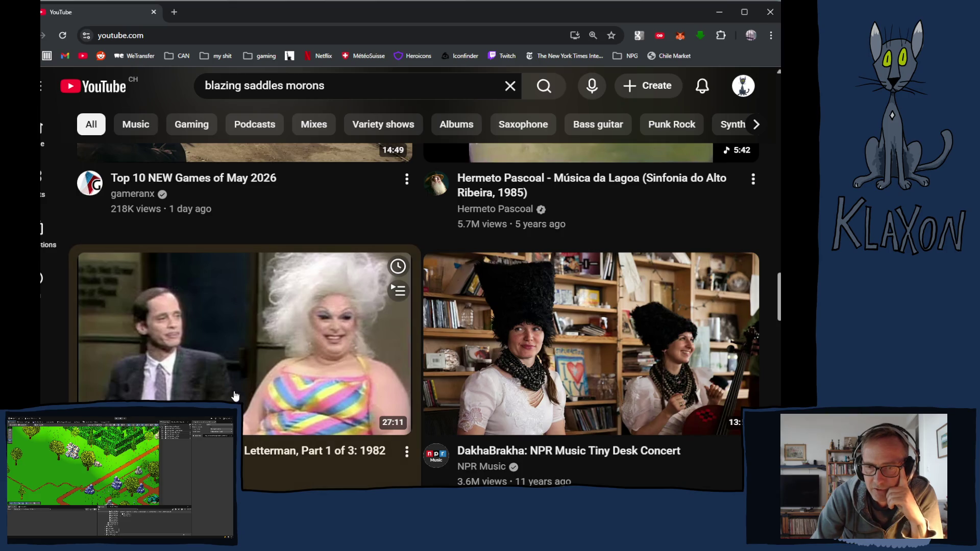
scroll(236, 396, down, 4)
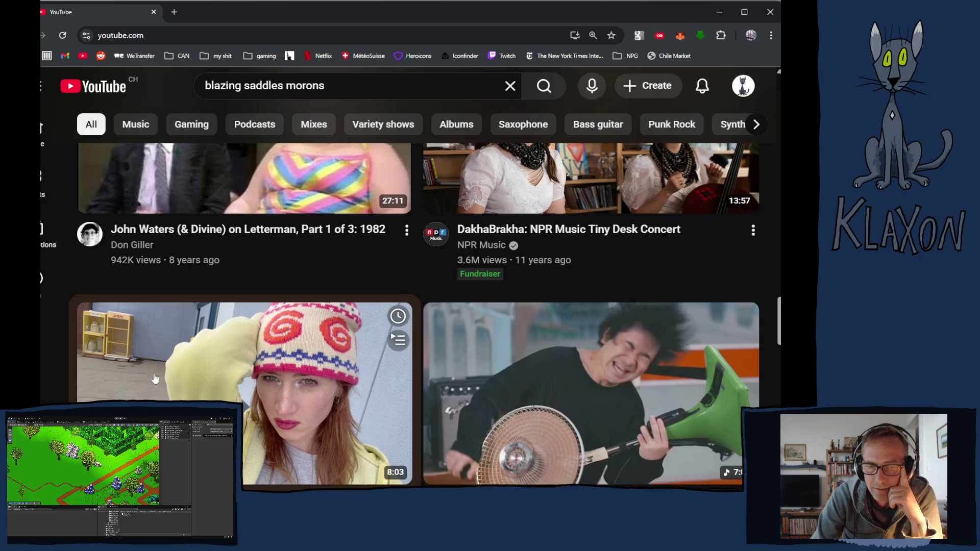
scroll(156, 390, down, 8)
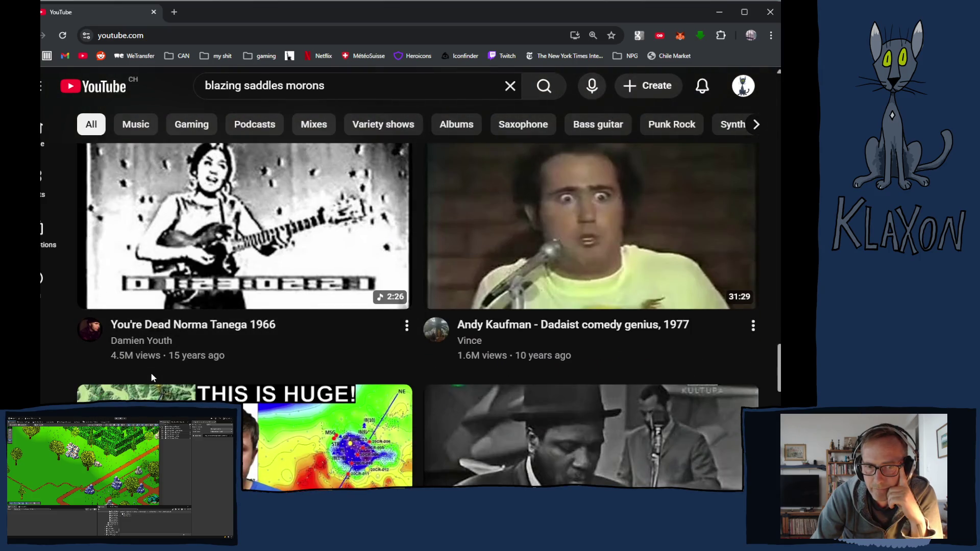
scroll(151, 375, down, 4)
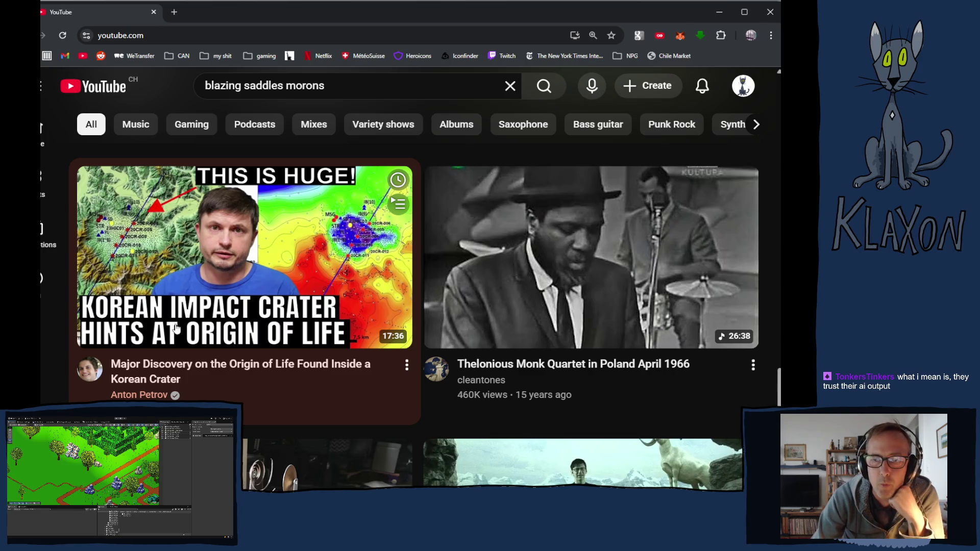
Scroll through the feed, then open the Playlists page from the You menu.
scroll(436, 345, down, 5)
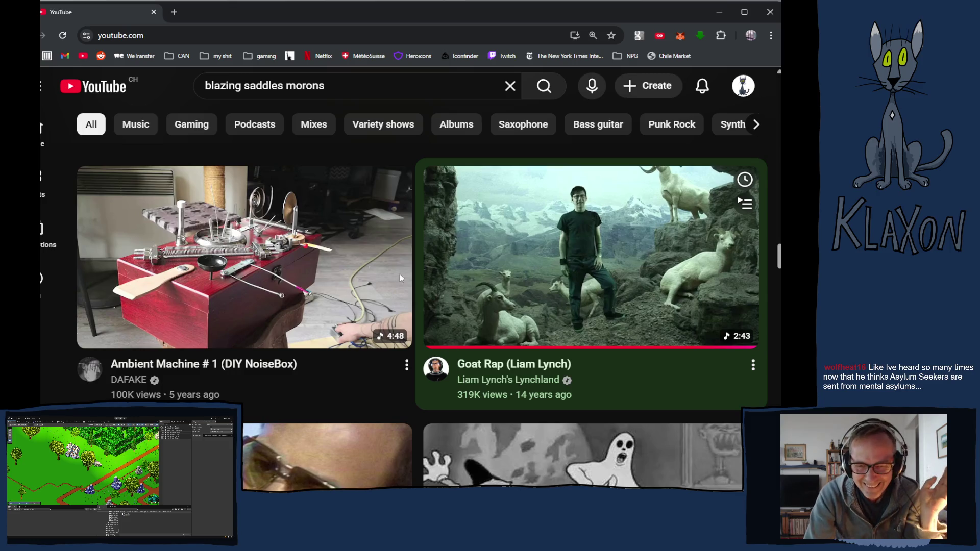
scroll(339, 328, down, 2)
scroll(340, 328, down, 3)
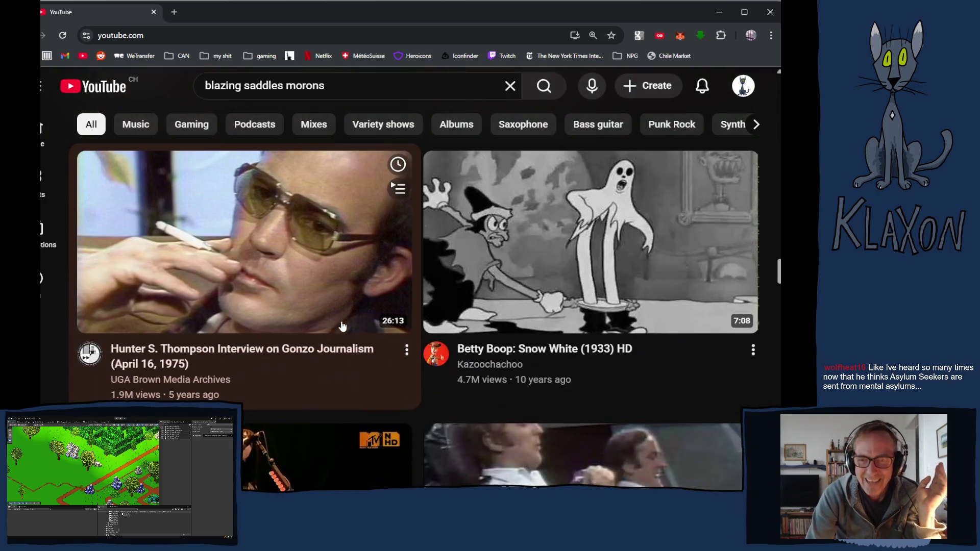
scroll(352, 331, down, 3)
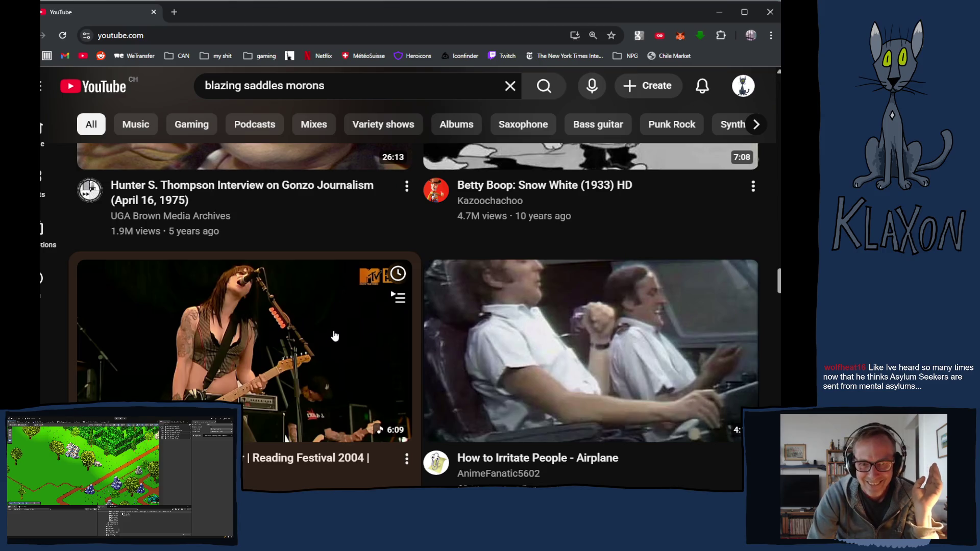
scroll(332, 337, down, 1)
scroll(317, 357, up, 15)
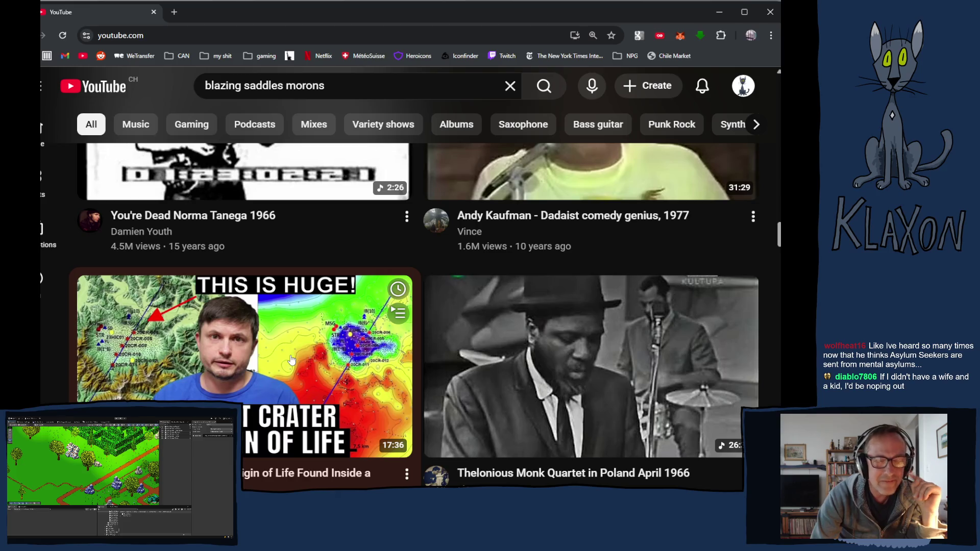
scroll(291, 360, down, 10)
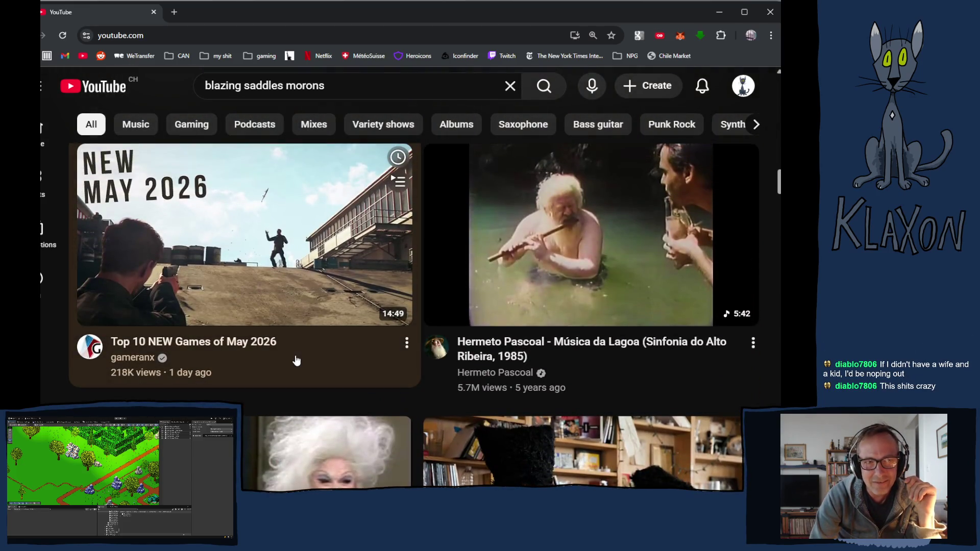
scroll(294, 361, up, 15)
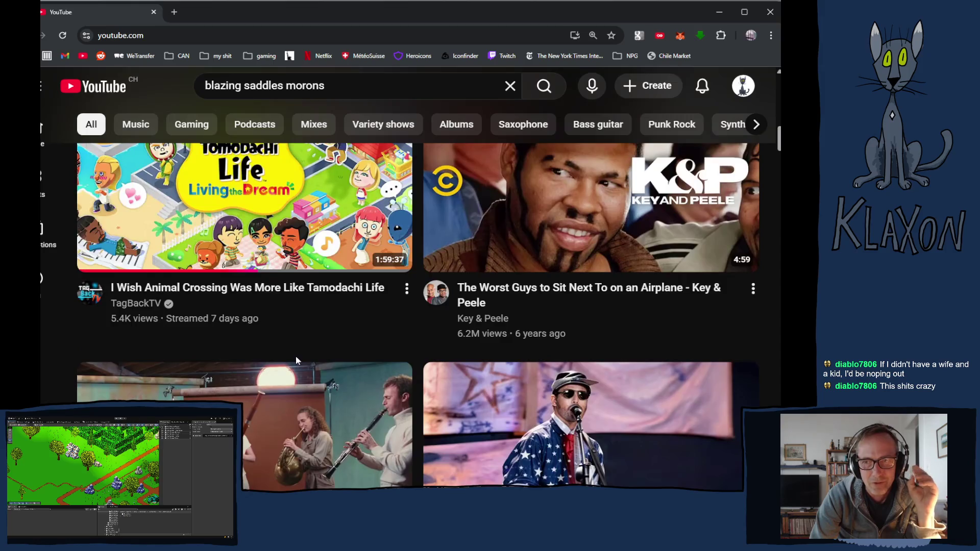
scroll(296, 360, up, 8)
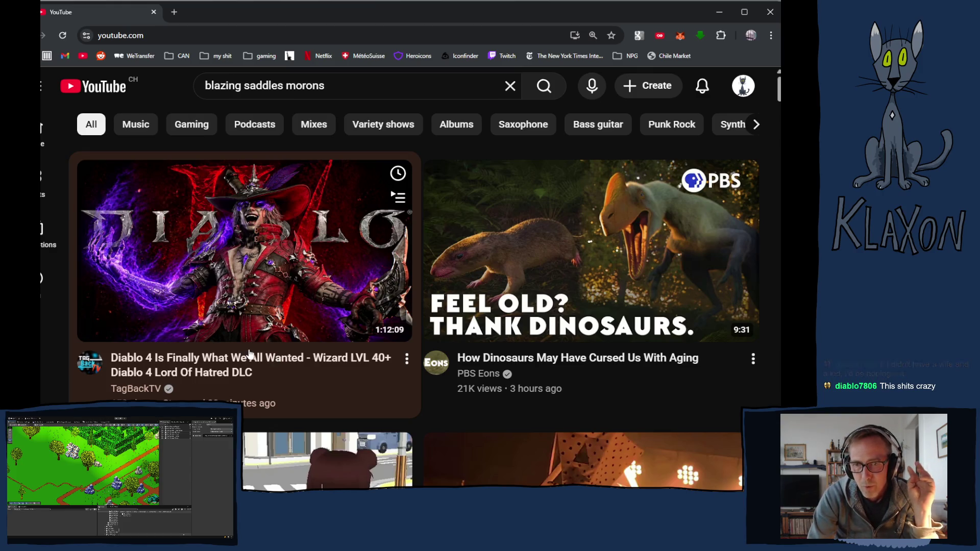
scroll(288, 357, down, 4)
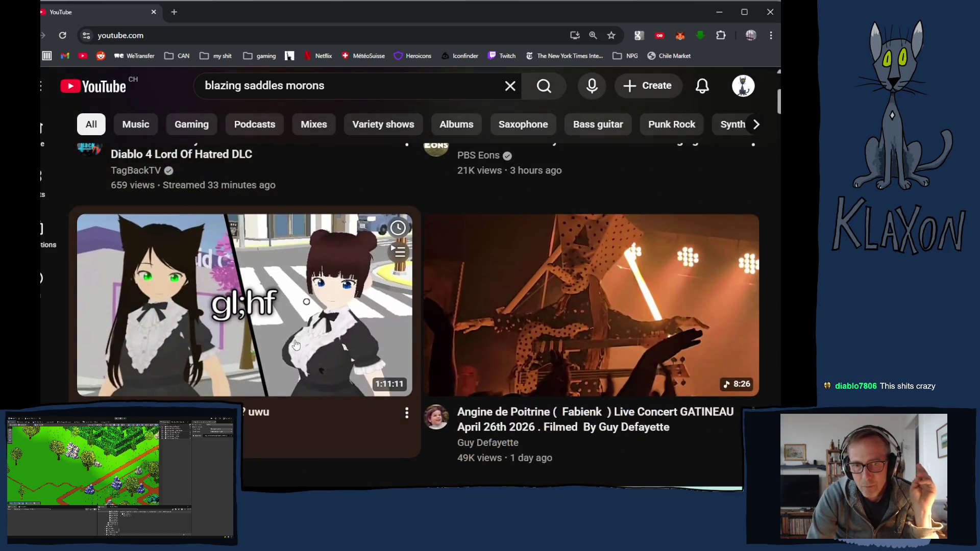
scroll(401, 364, down, 5)
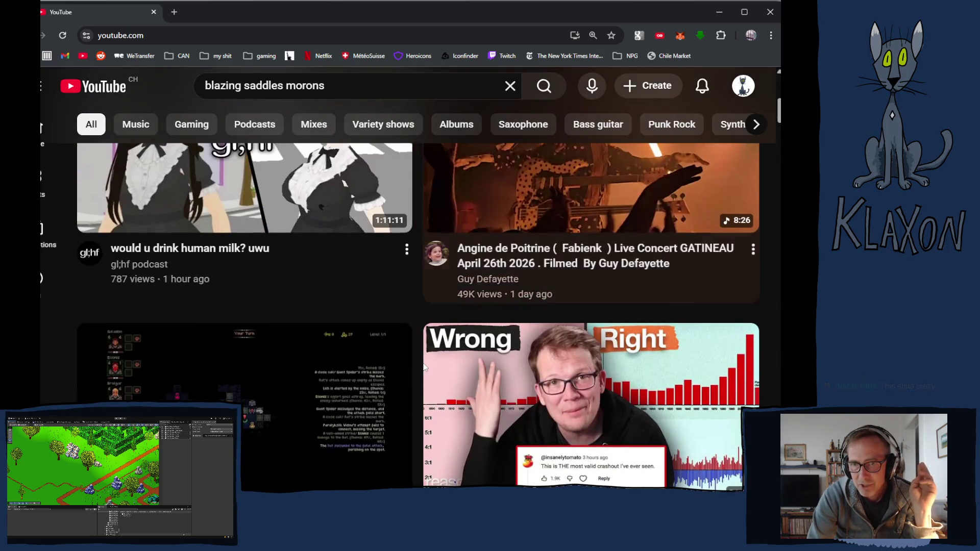
scroll(420, 364, down, 2)
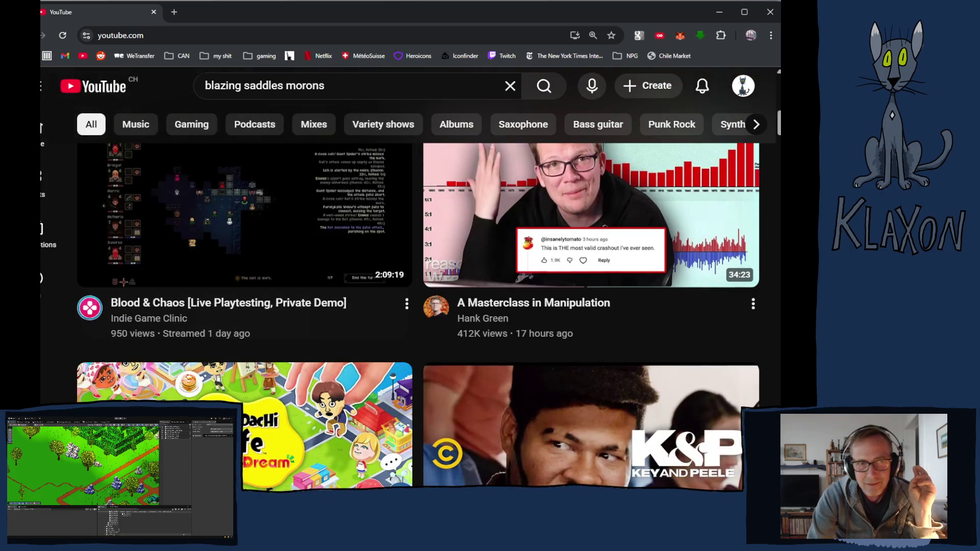
mouse_move(48, 278)
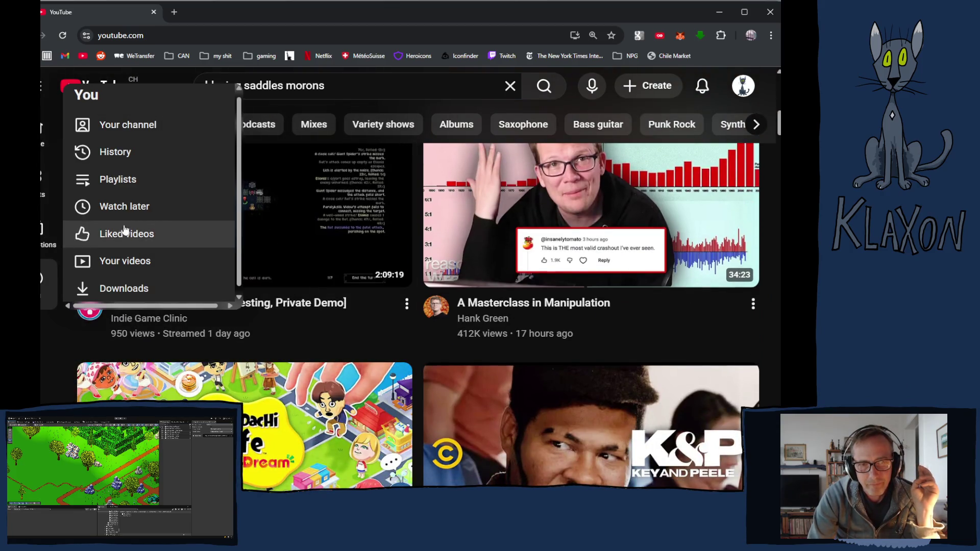
click(122, 183)
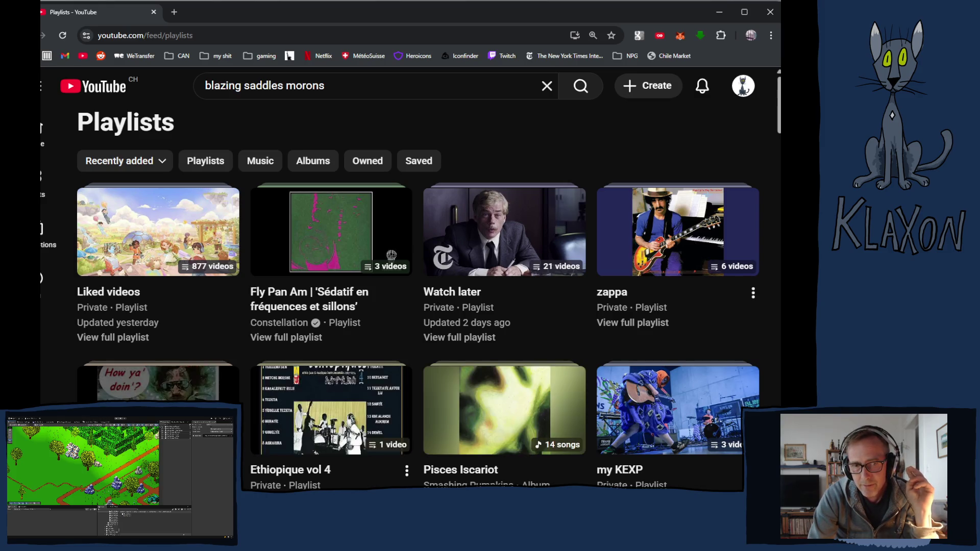
Open the full 201-video rock - shameless playlist and play its sixth video.
scroll(153, 358, down, 2)
click(121, 391)
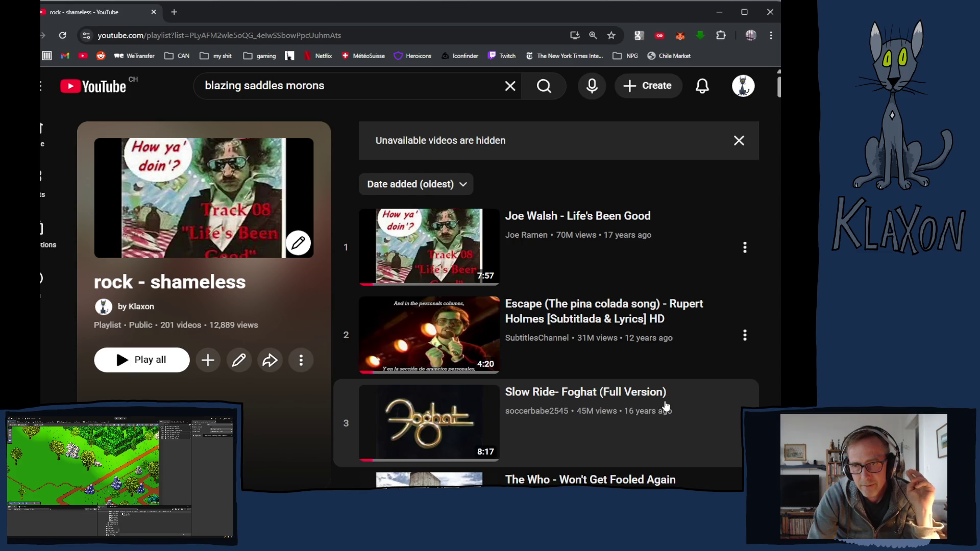
scroll(666, 406, down, 4)
scroll(668, 407, down, 3)
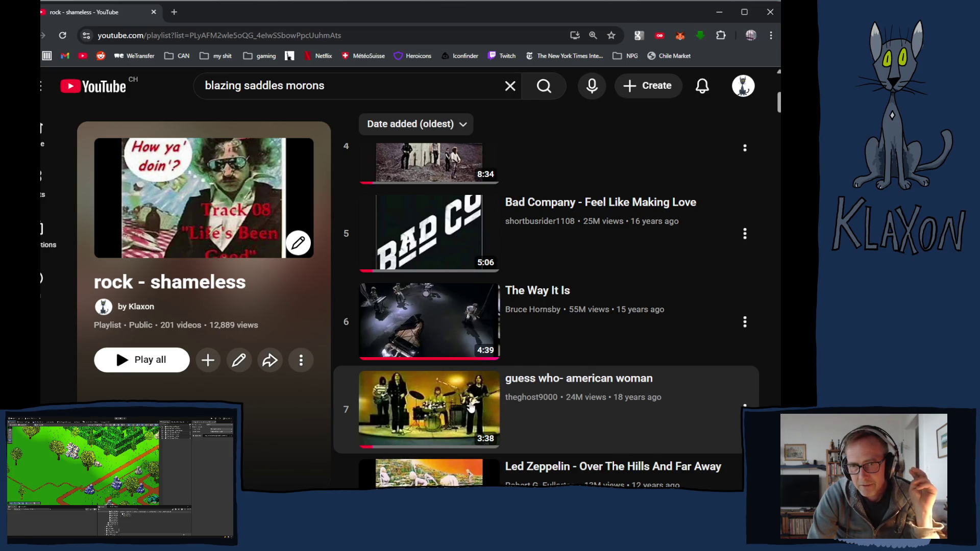
click(411, 315)
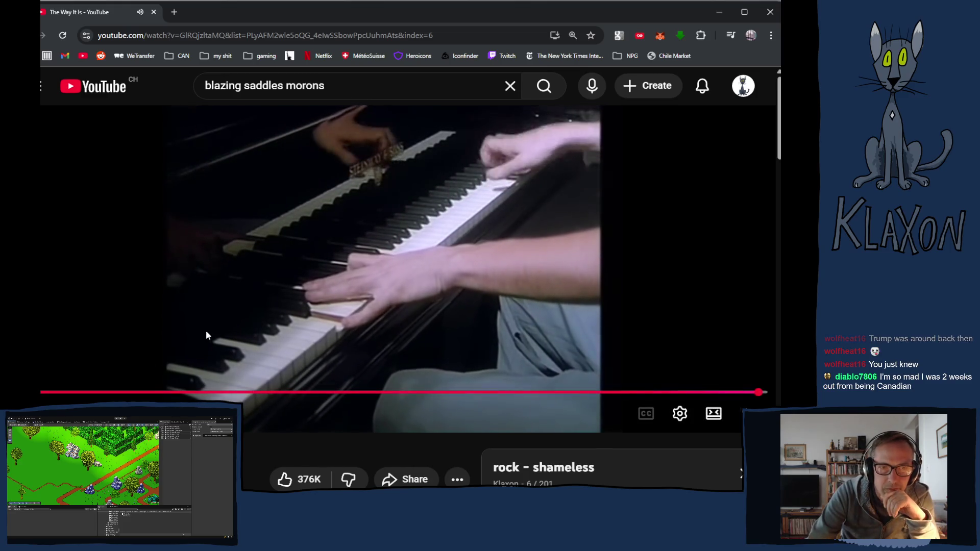
Pause Bruce Hornsby's 'The Way It Is' on the shot of the pianist's hands.
click(227, 292)
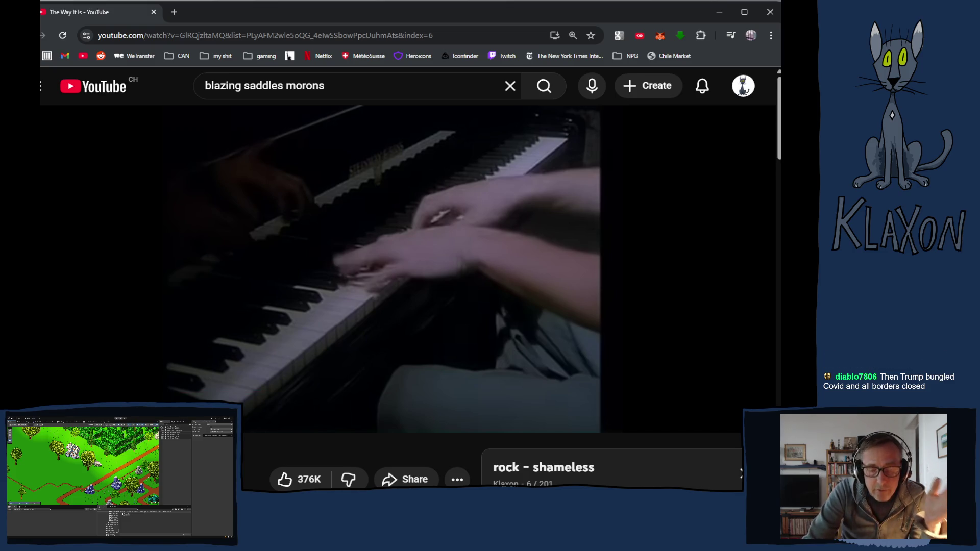
mouse_move(214, 357)
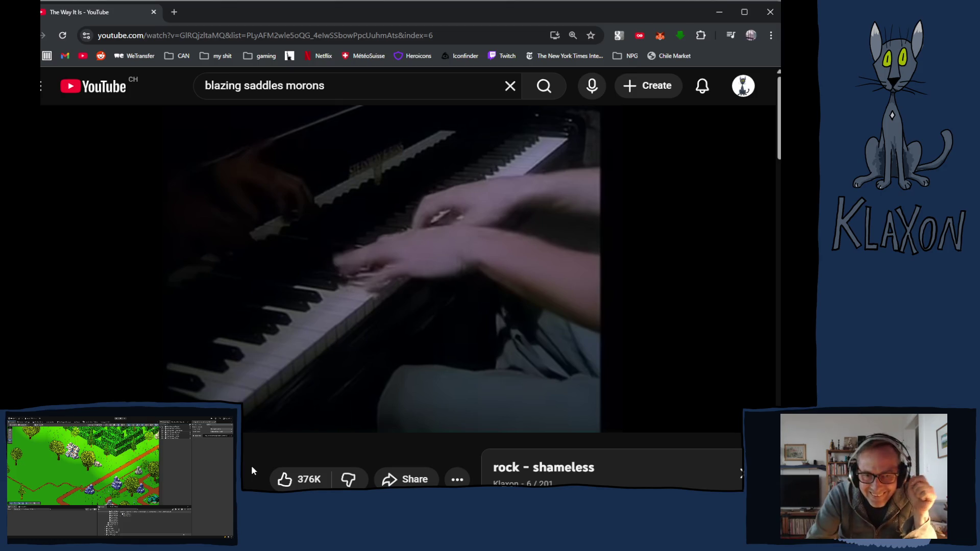
scroll(359, 370, down, 5)
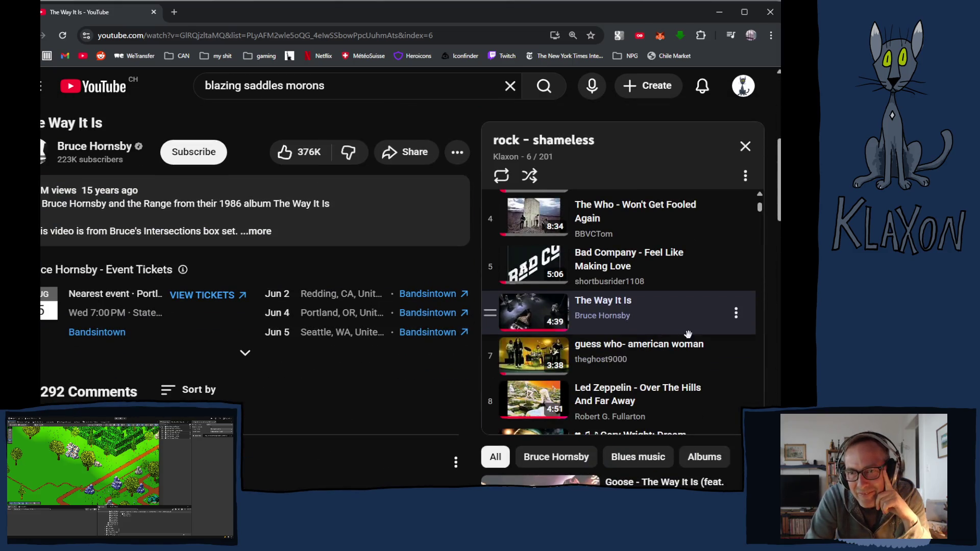
Play Oliver Onions' 'Zorro's back', video 10 of 201 in the playlist.
scroll(657, 287, down, 4)
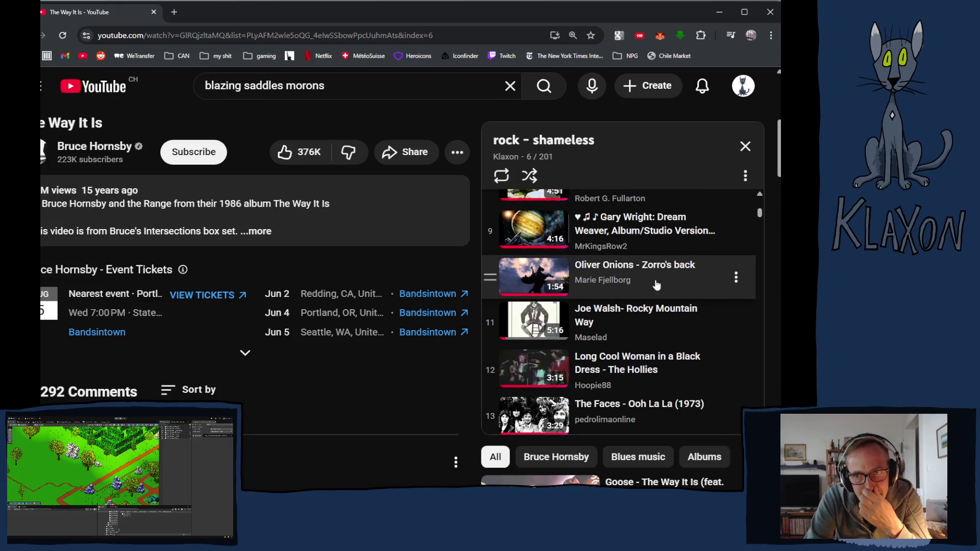
click(541, 294)
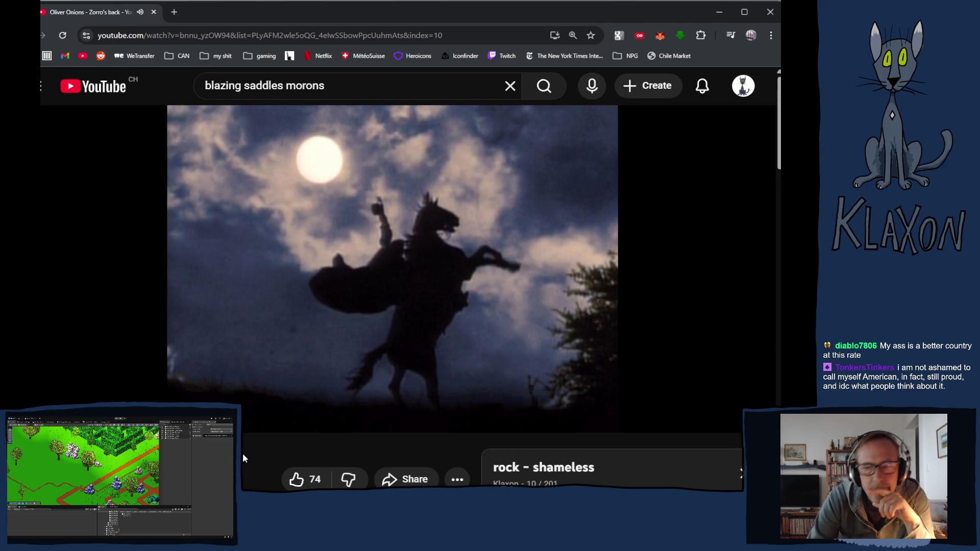
scroll(243, 453, down, 1)
scroll(243, 442, down, 1)
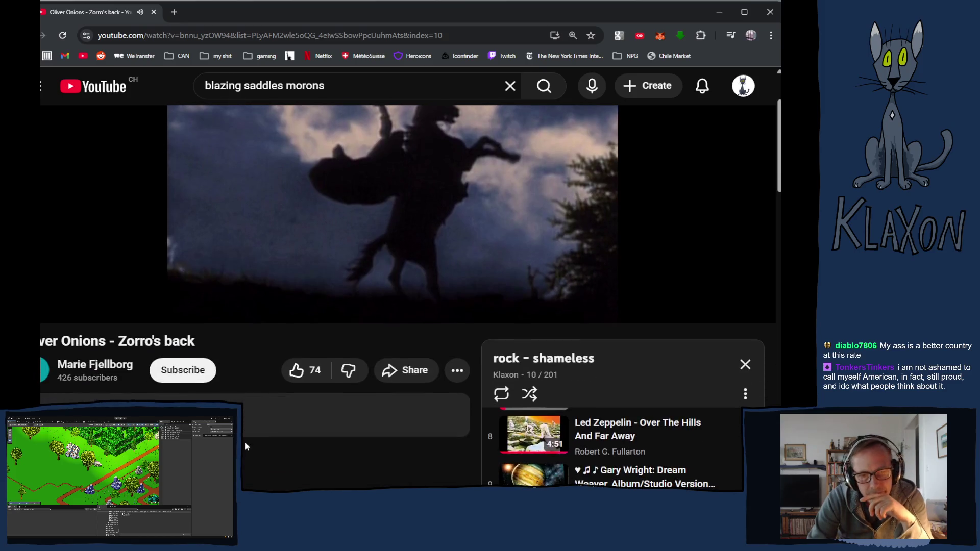
scroll(244, 442, down, 2)
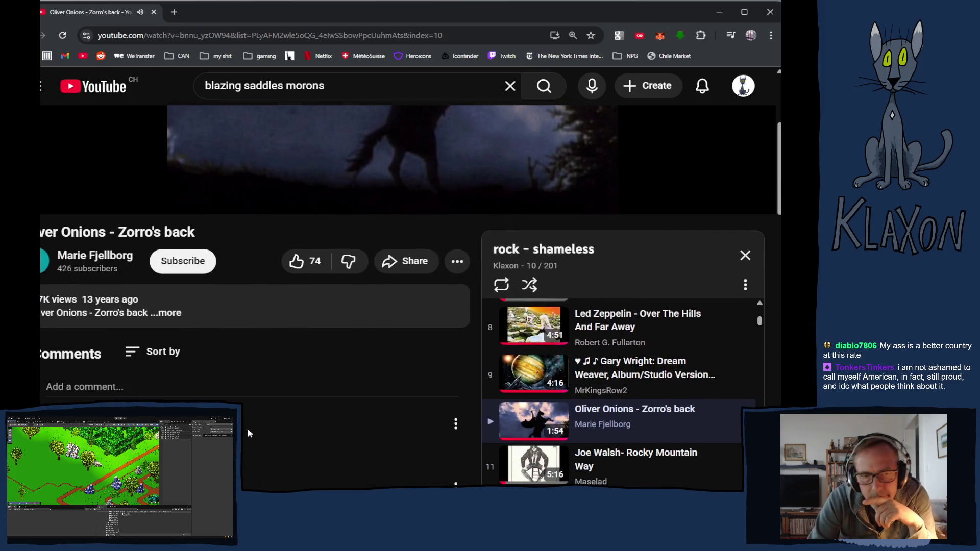
scroll(247, 428, up, 3)
scroll(247, 429, up, 1)
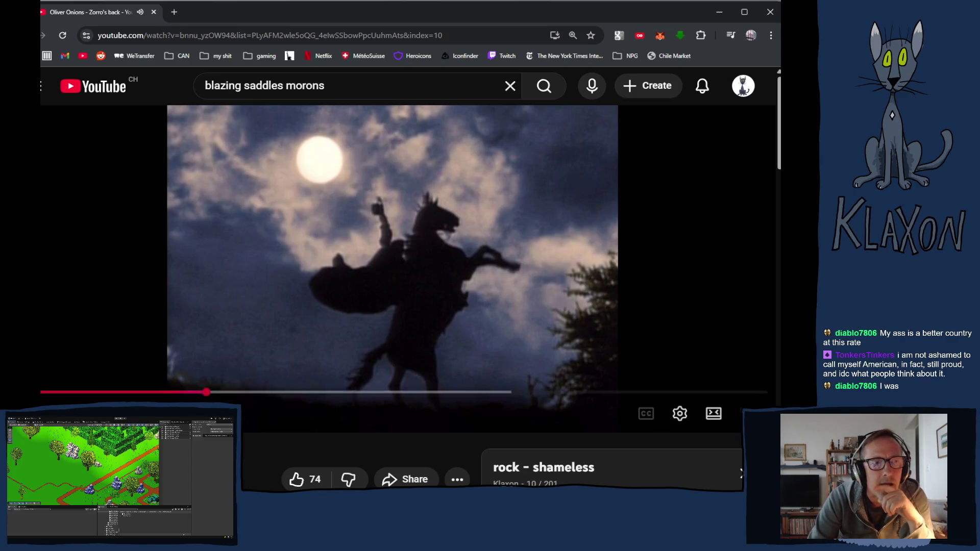
Jump 'Zorro's back' ahead to about 0:30 on the seek bar.
drag(217, 392, 226, 392)
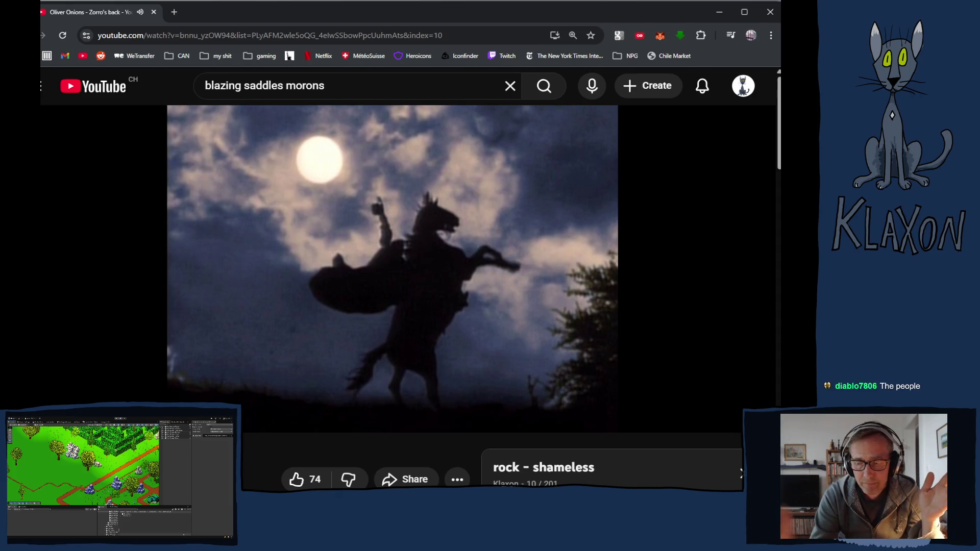
click(472, 234)
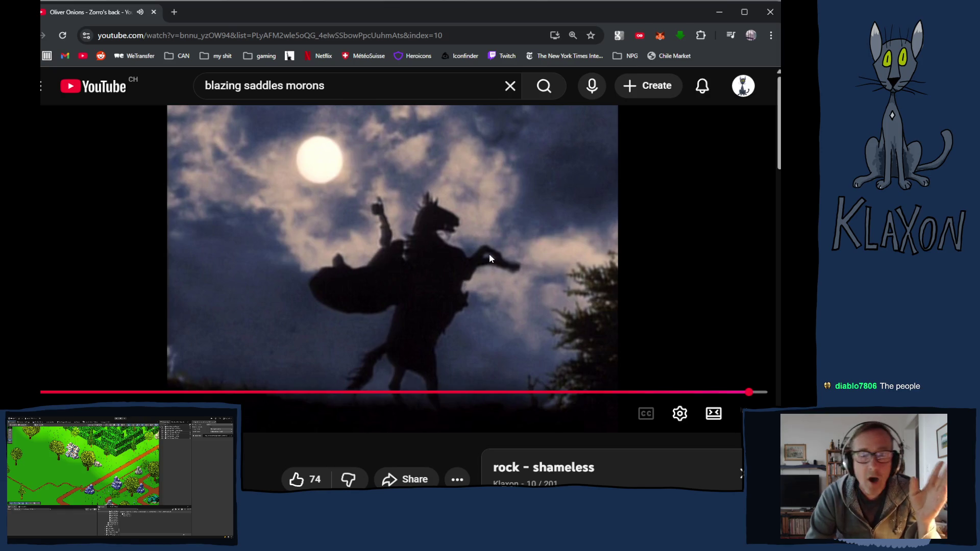
scroll(526, 265, down, 5)
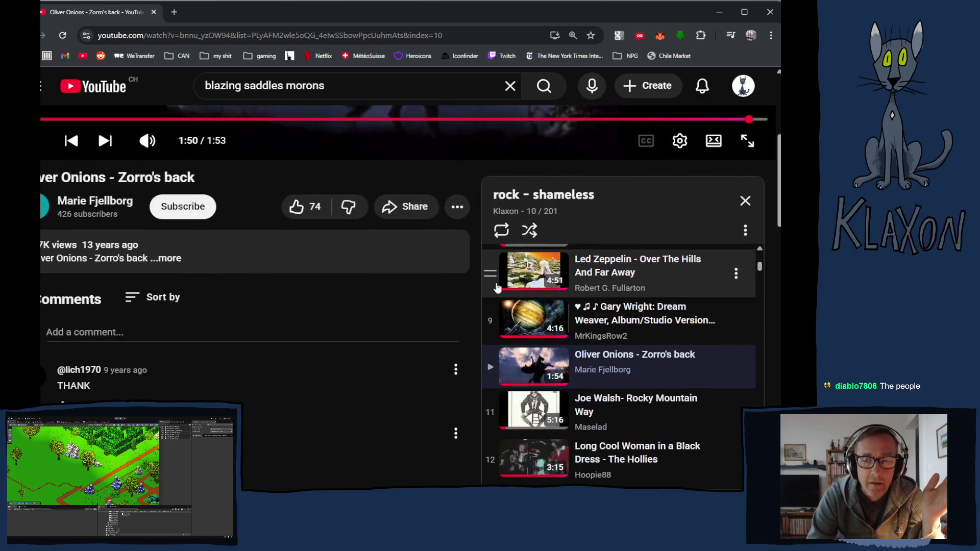
scroll(351, 361, down, 1)
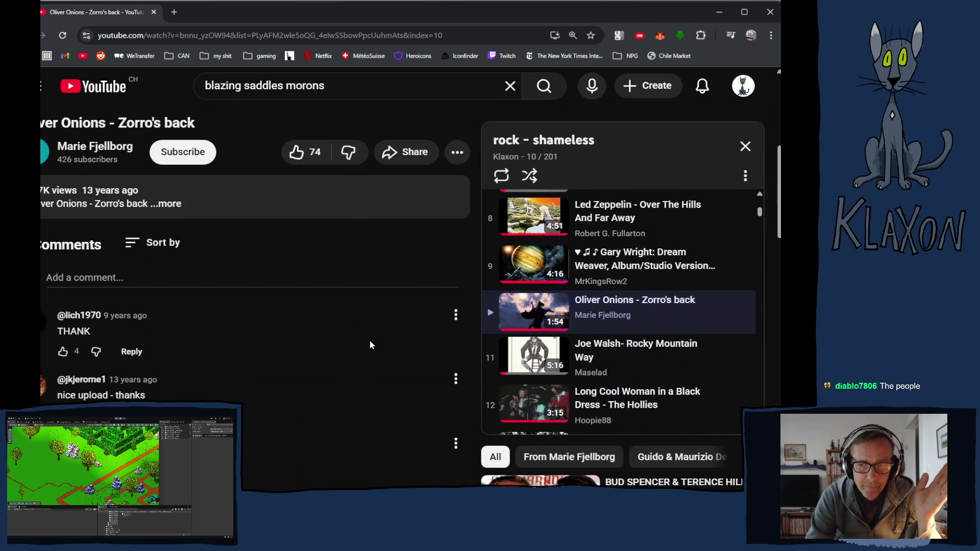
scroll(580, 314, down, 2)
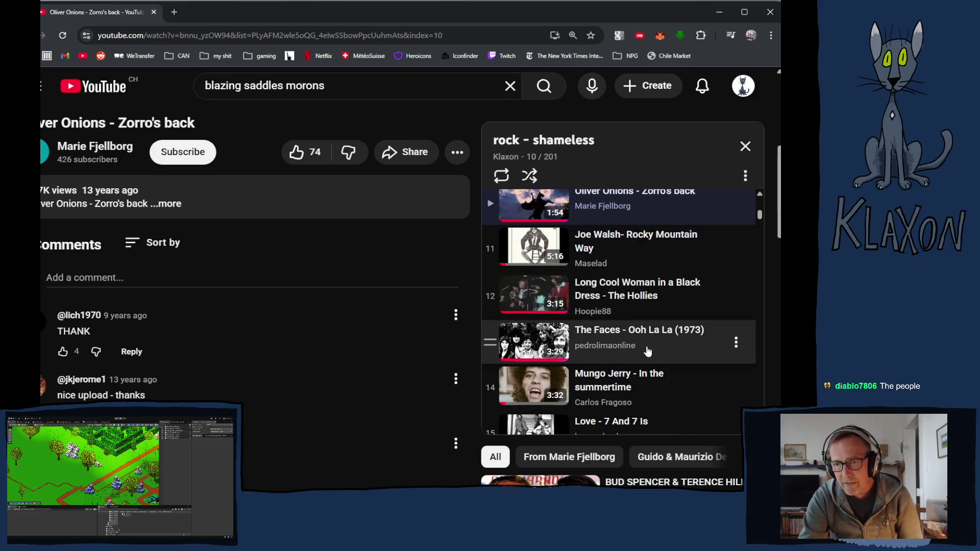
scroll(623, 343, down, 3)
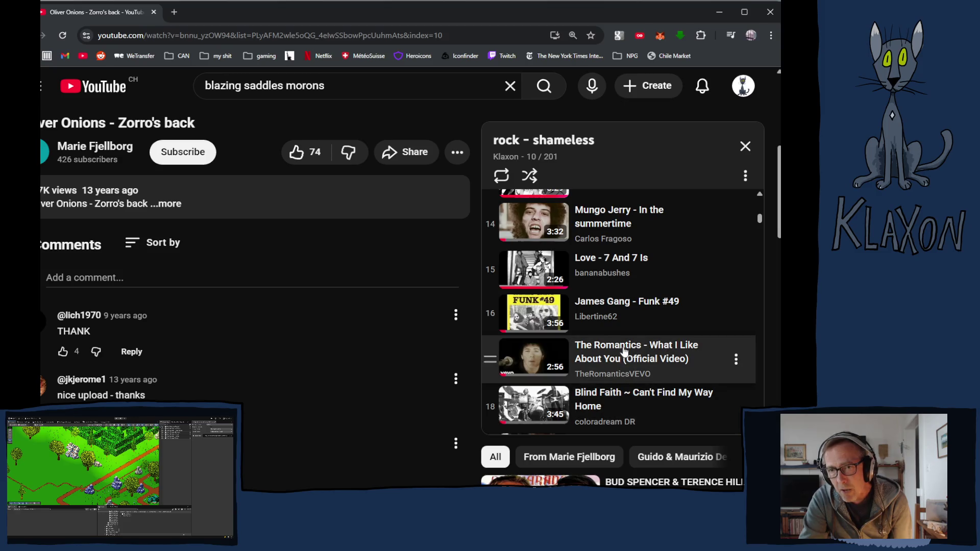
scroll(643, 343, down, 2)
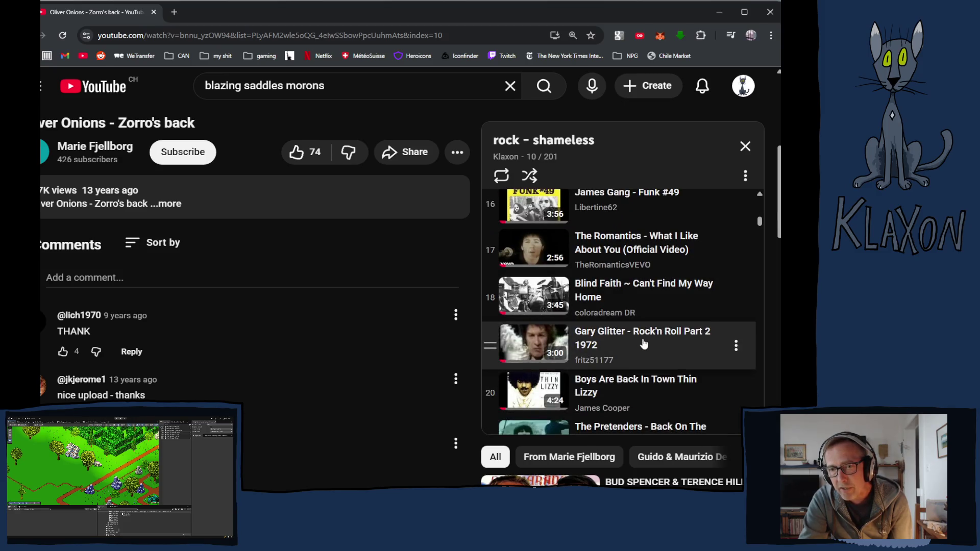
scroll(643, 343, down, 2)
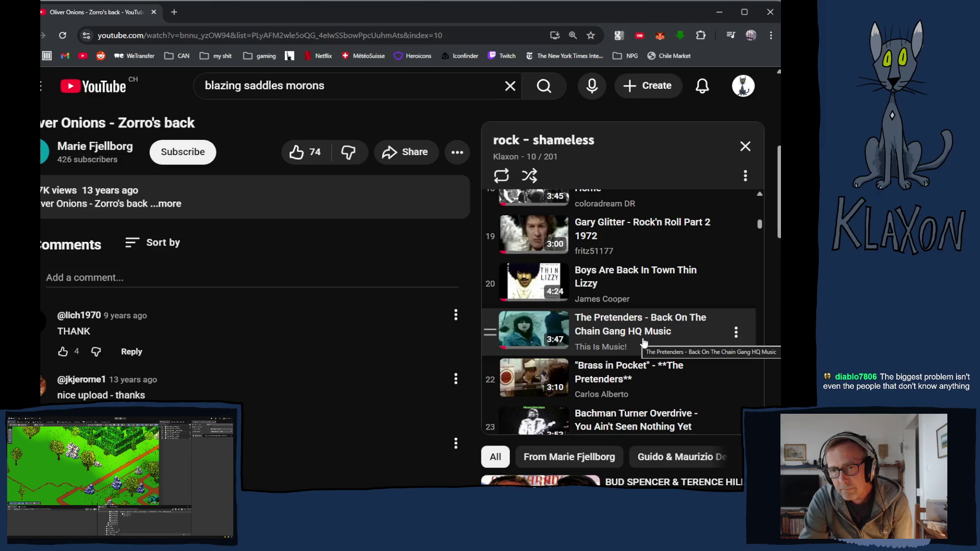
scroll(644, 343, down, 3)
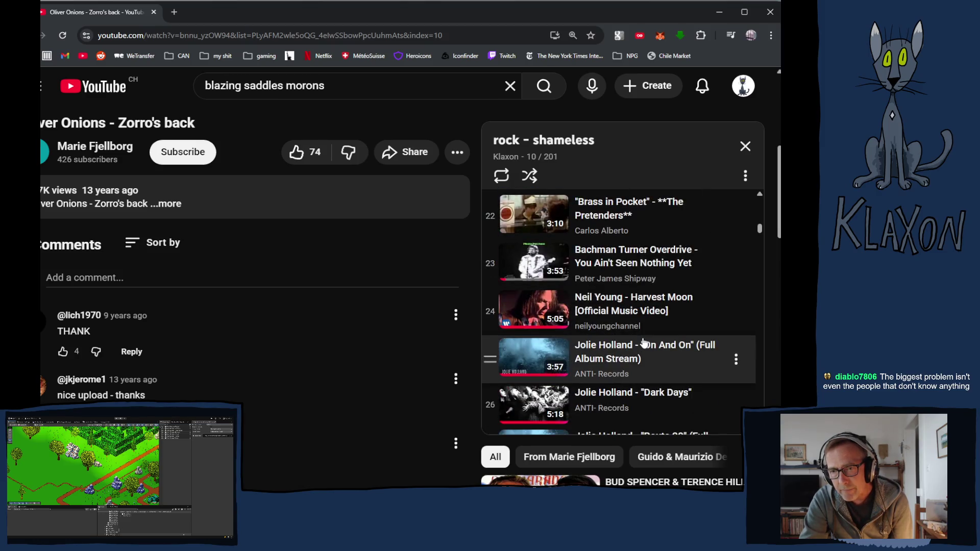
scroll(643, 343, down, 2)
scroll(644, 343, down, 4)
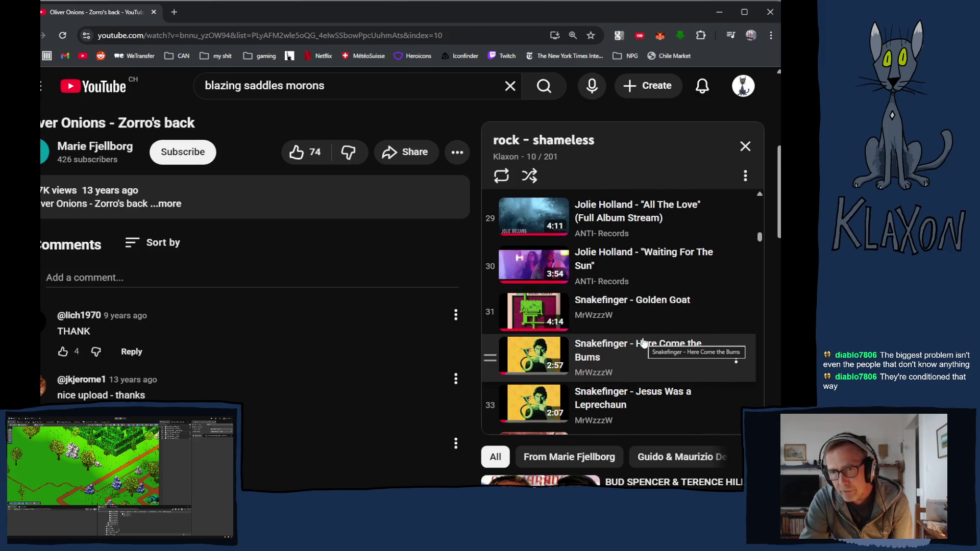
scroll(643, 343, down, 2)
scroll(644, 342, down, 5)
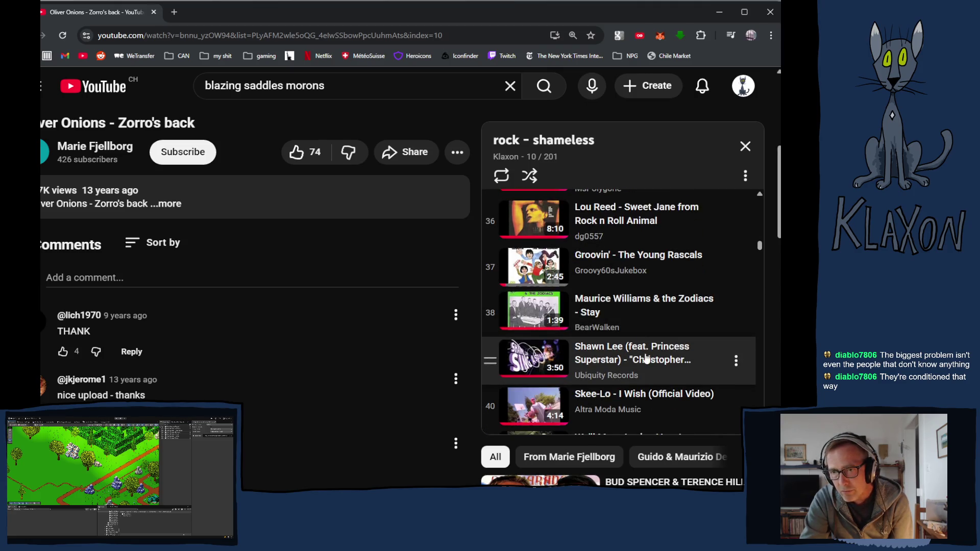
scroll(615, 362, down, 2)
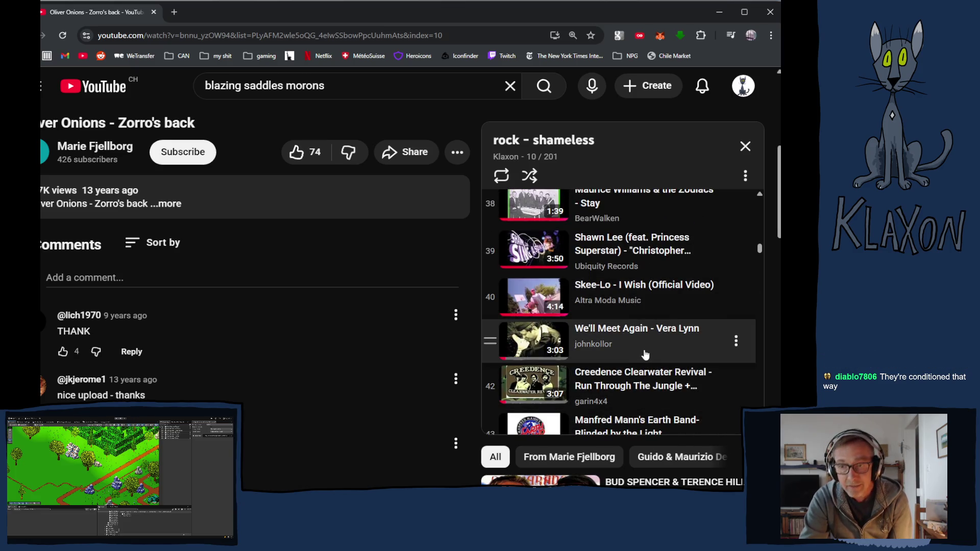
scroll(644, 352, down, 2)
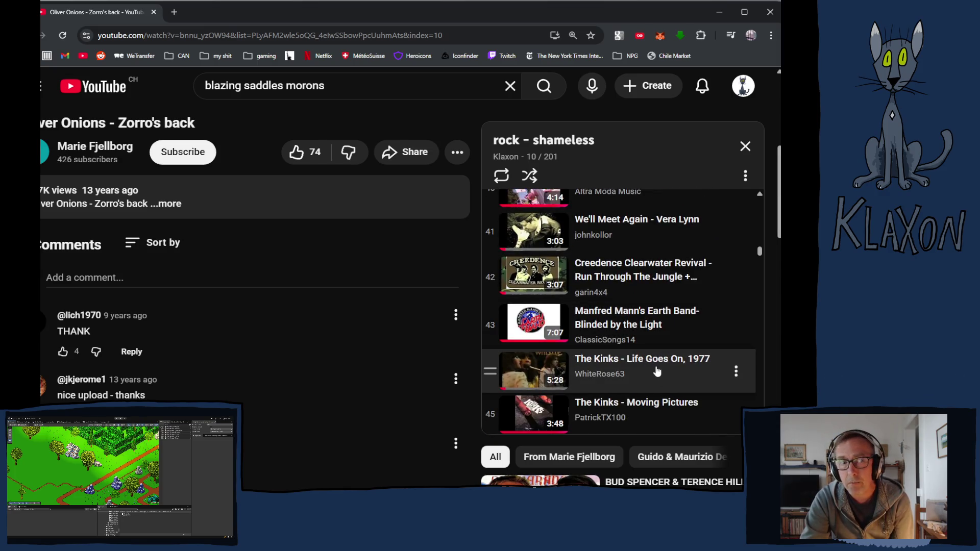
scroll(642, 359, down, 3)
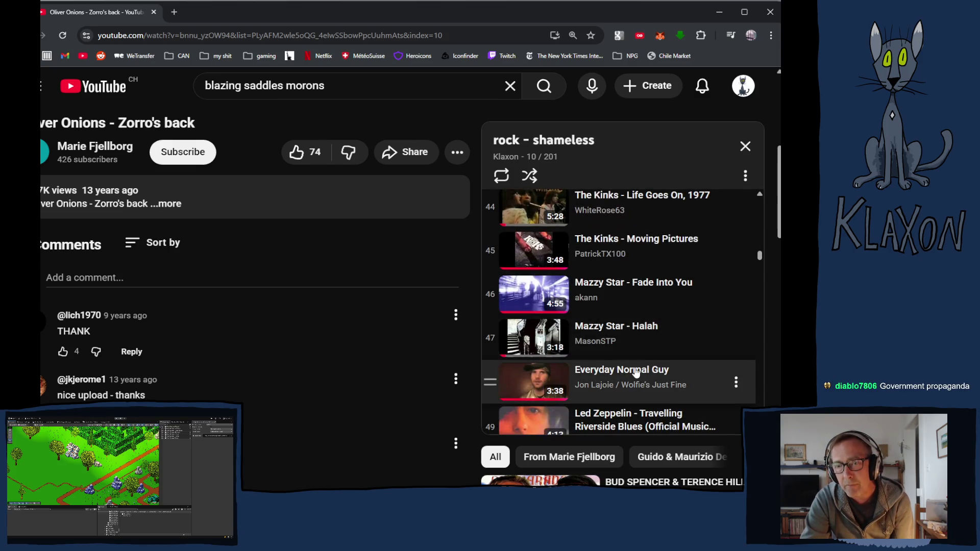
scroll(639, 363, down, 1)
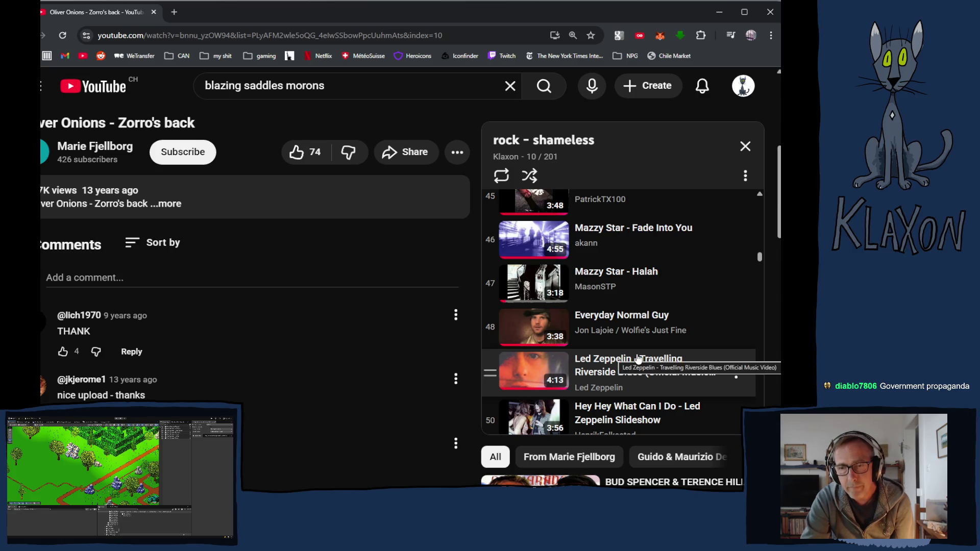
scroll(638, 358, down, 4)
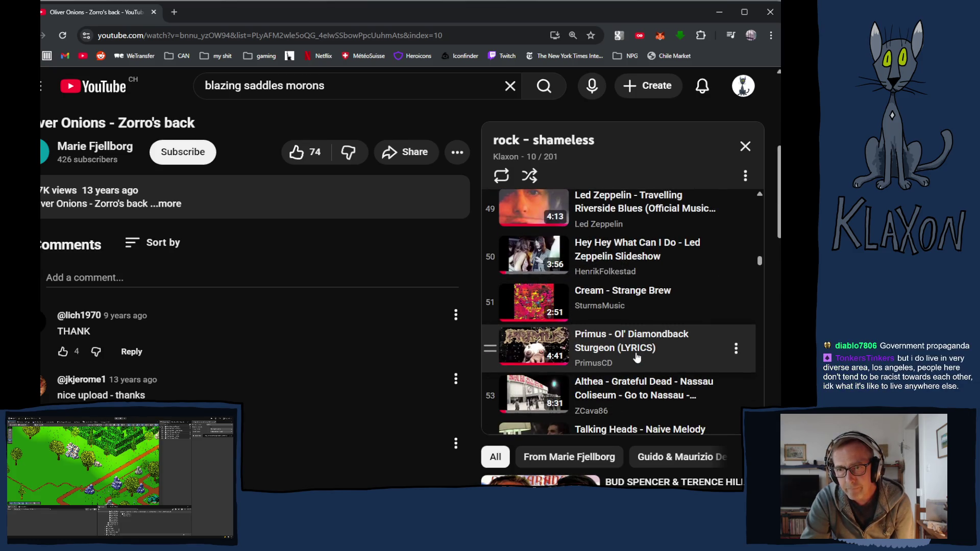
scroll(624, 351, down, 5)
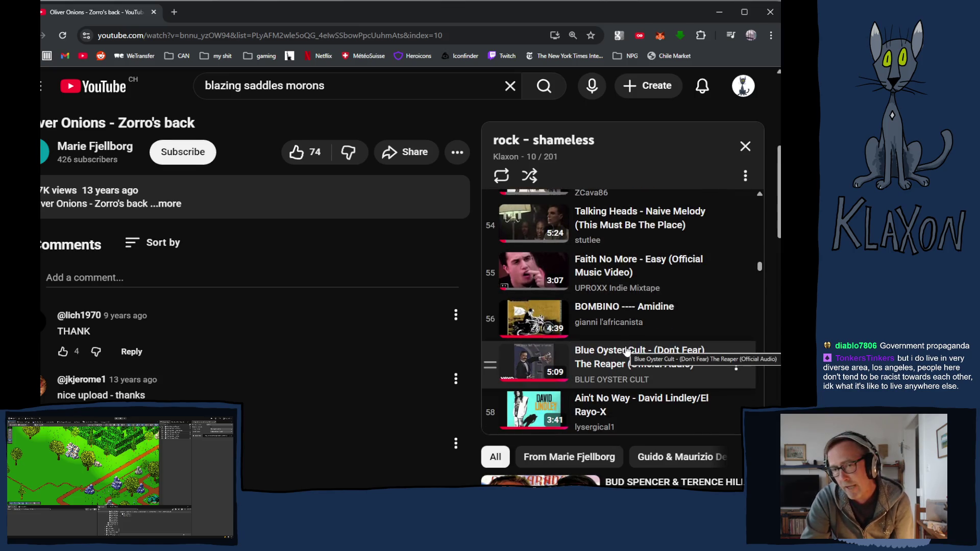
scroll(628, 352, down, 4)
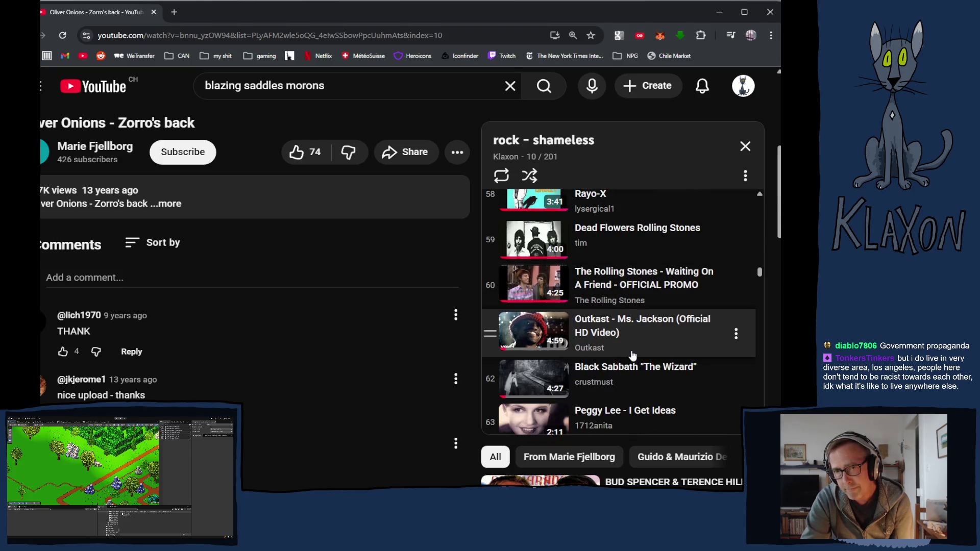
scroll(632, 355, down, 3)
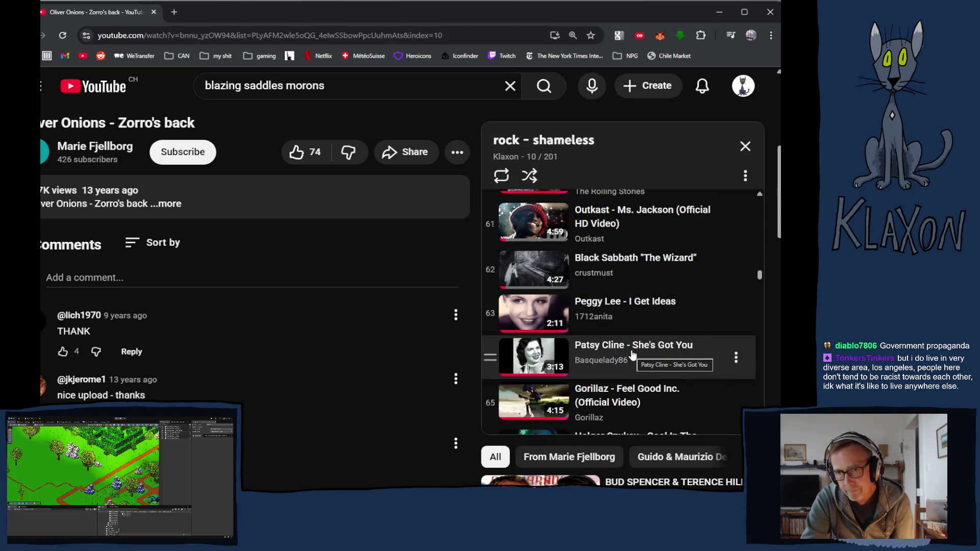
scroll(633, 354, down, 2)
scroll(633, 354, down, 1)
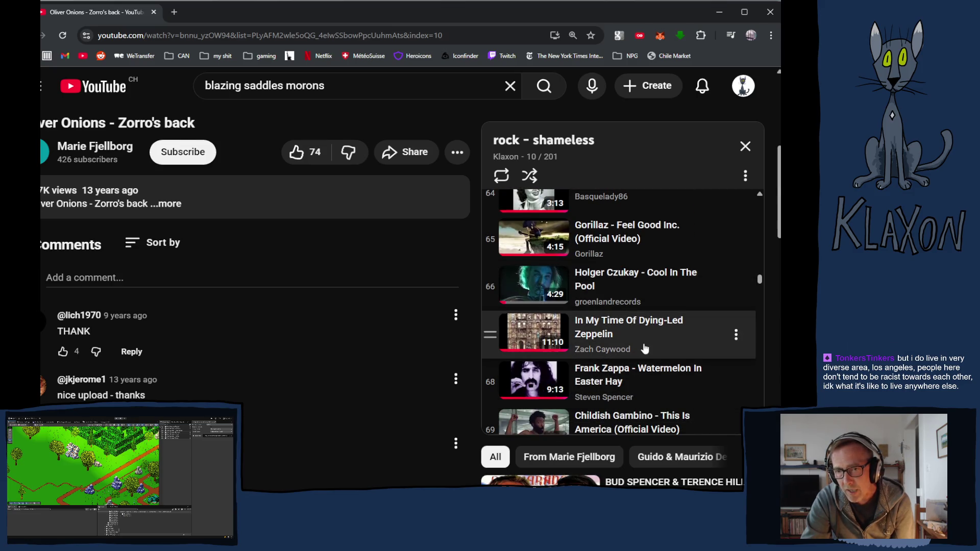
scroll(641, 343, down, 2)
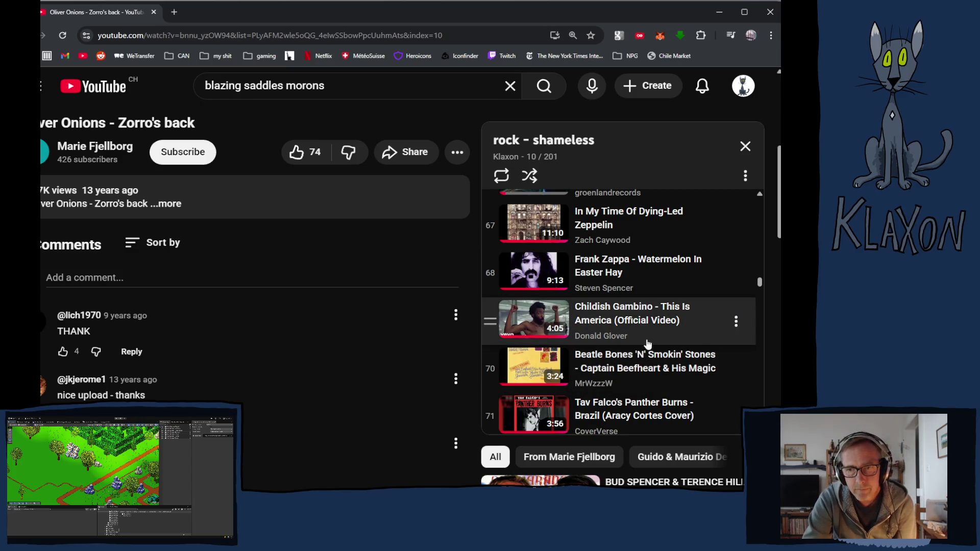
scroll(674, 318, down, 2)
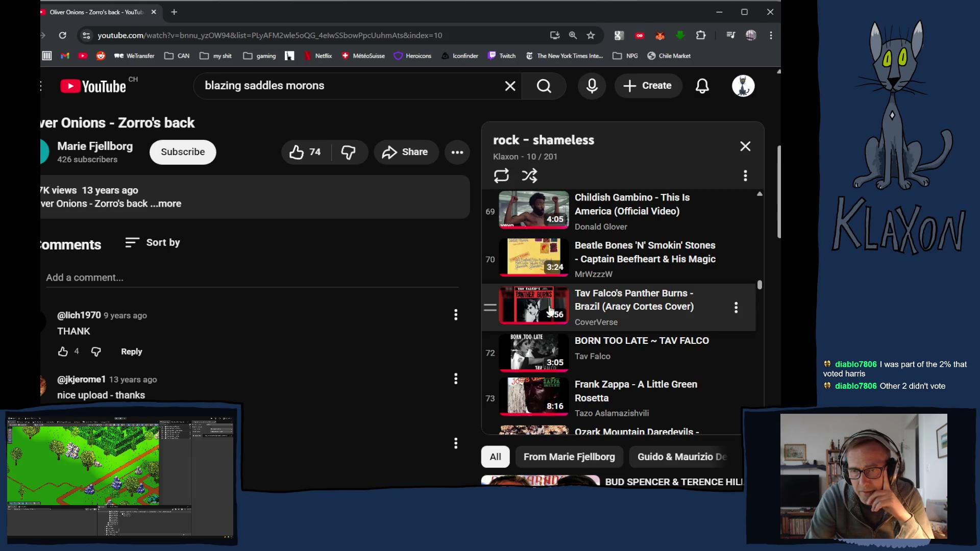
scroll(546, 329, down, 2)
scroll(548, 334, down, 1)
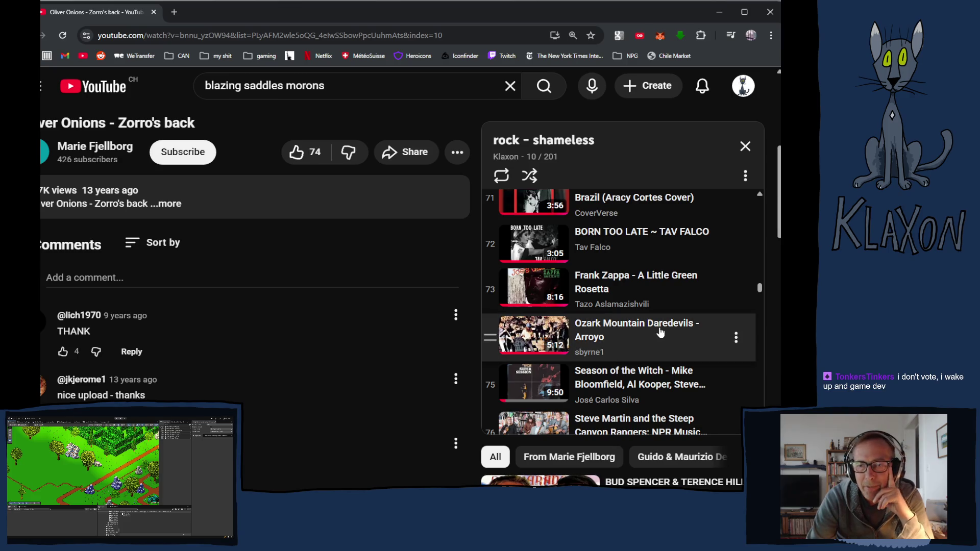
scroll(653, 337, down, 1)
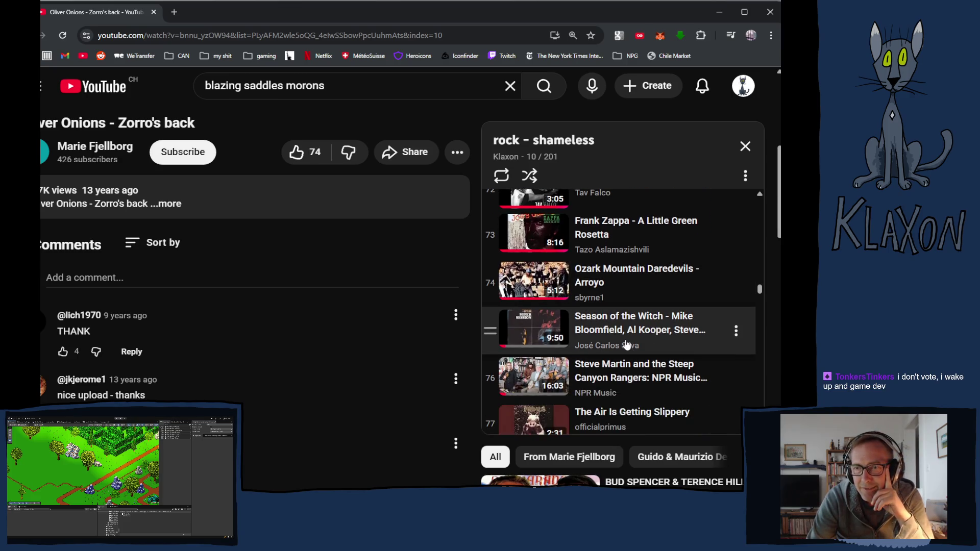
scroll(624, 344, down, 2)
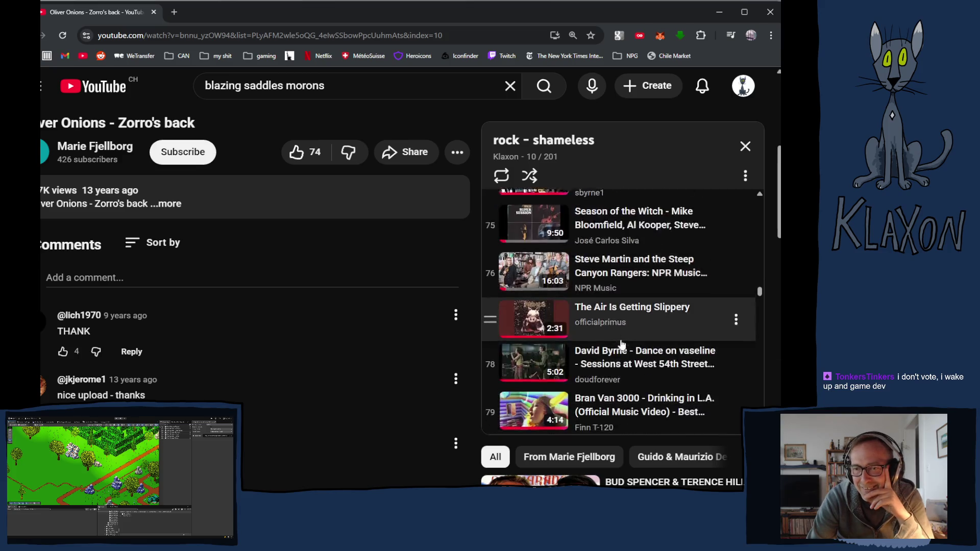
scroll(621, 345, down, 1)
scroll(695, 365, down, 2)
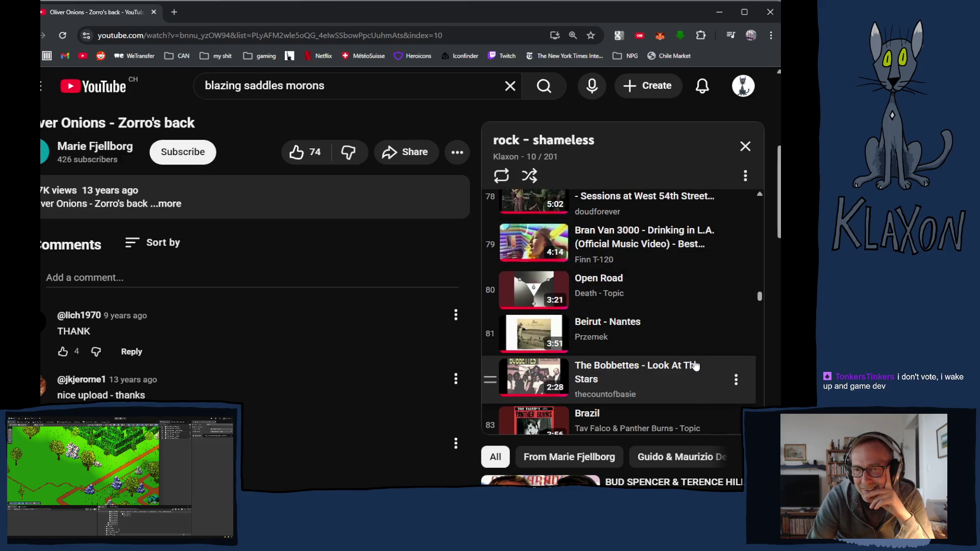
scroll(695, 365, down, 3)
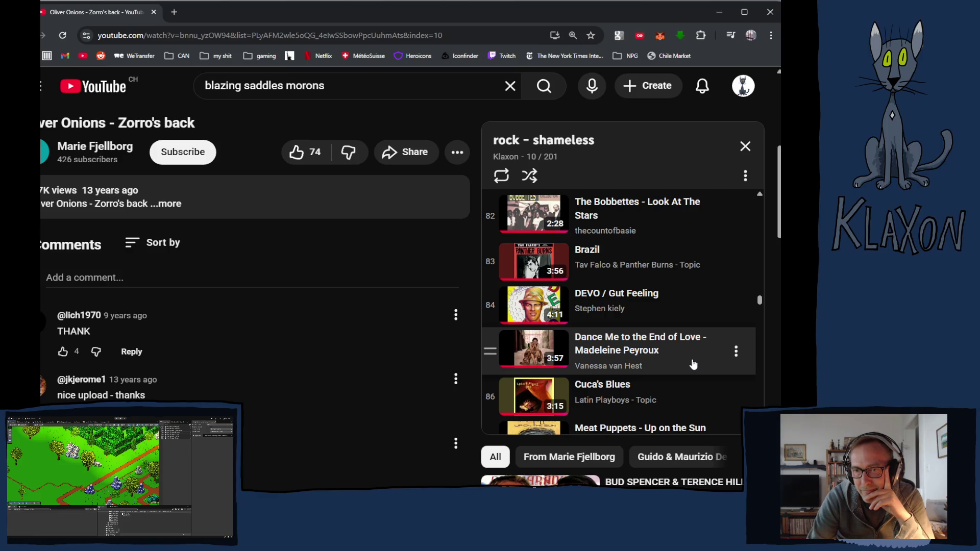
scroll(684, 360, down, 1)
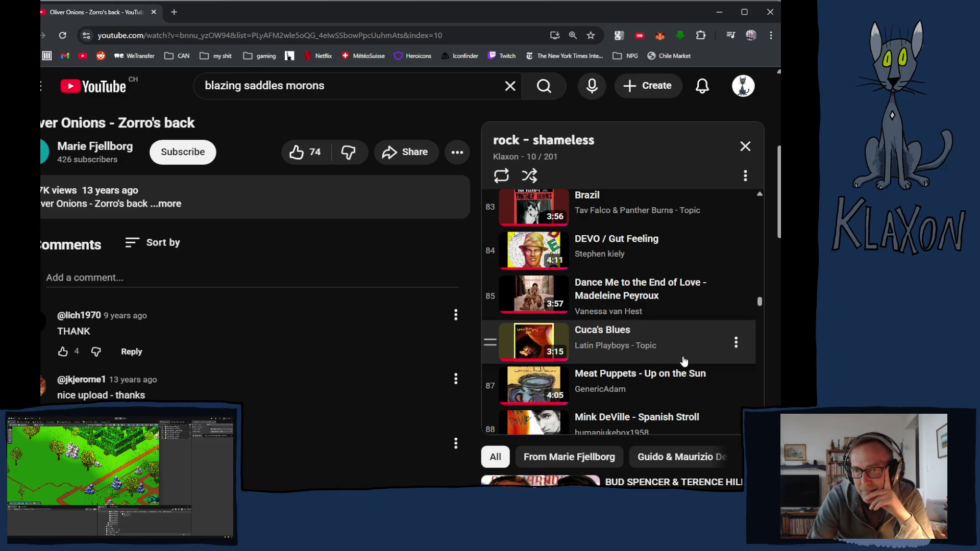
scroll(684, 360, down, 3)
scroll(684, 360, down, 2)
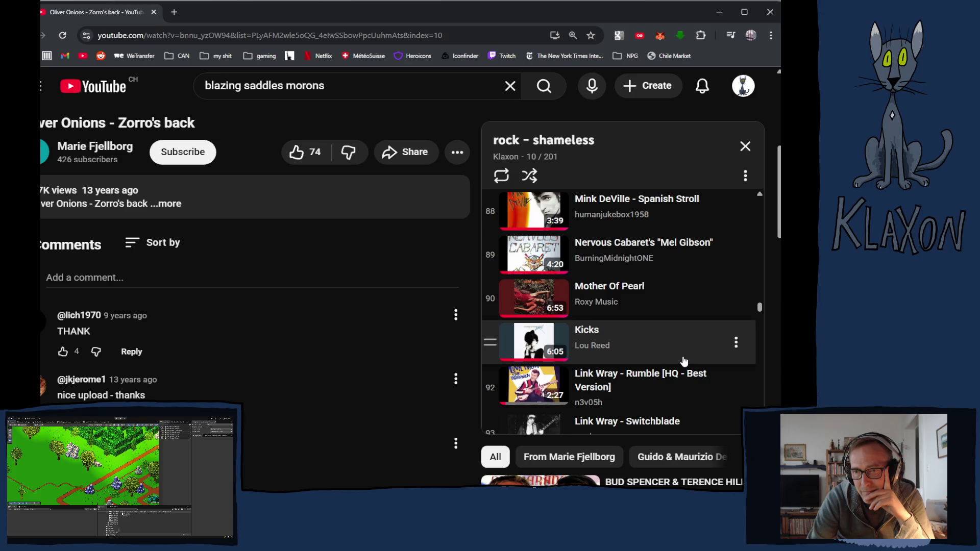
scroll(684, 360, down, 1)
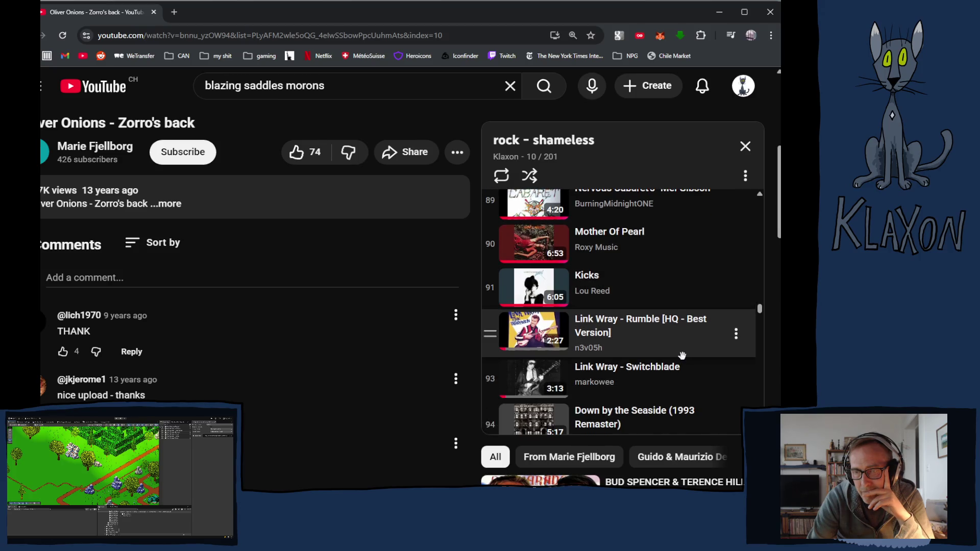
scroll(684, 360, down, 2)
scroll(684, 360, up, 3)
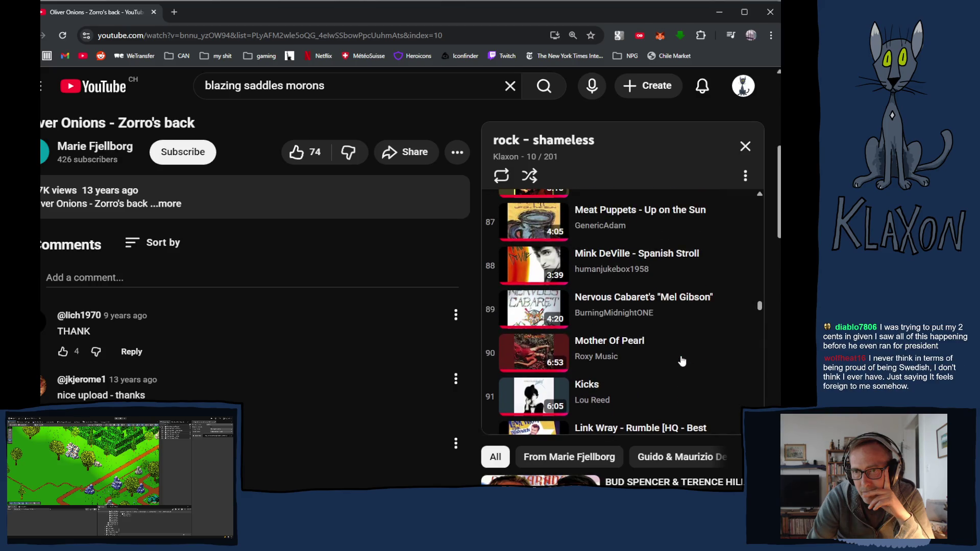
scroll(684, 358, down, 3)
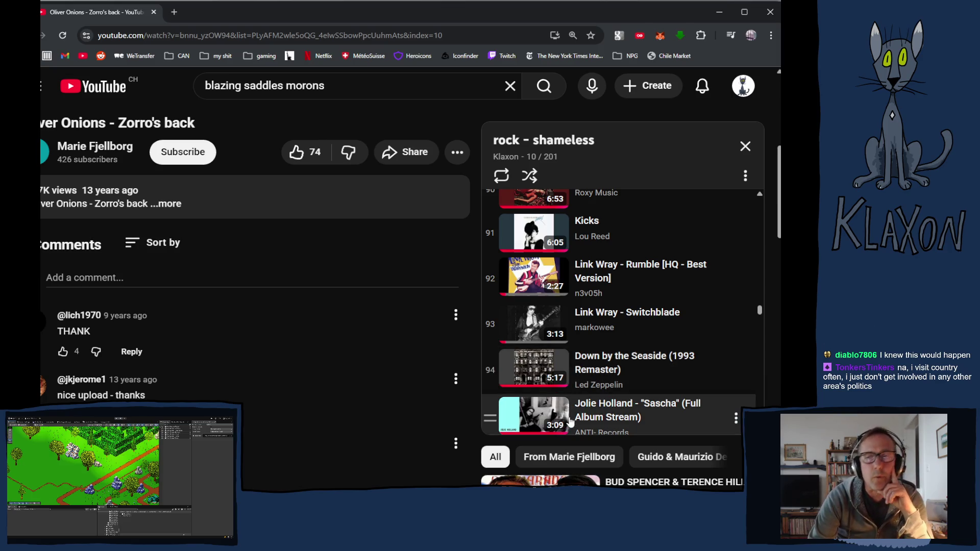
scroll(586, 342, down, 1)
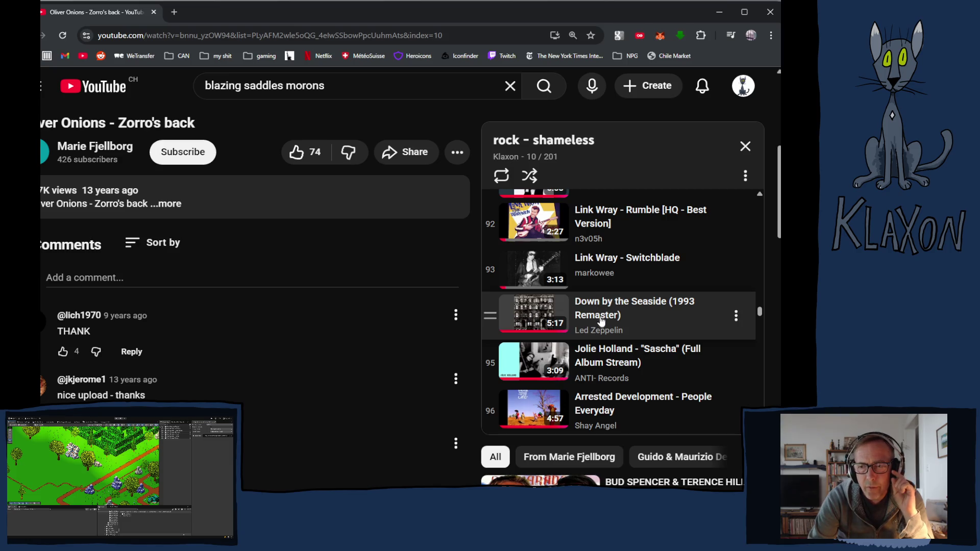
scroll(599, 313, down, 1)
scroll(599, 313, down, 1)
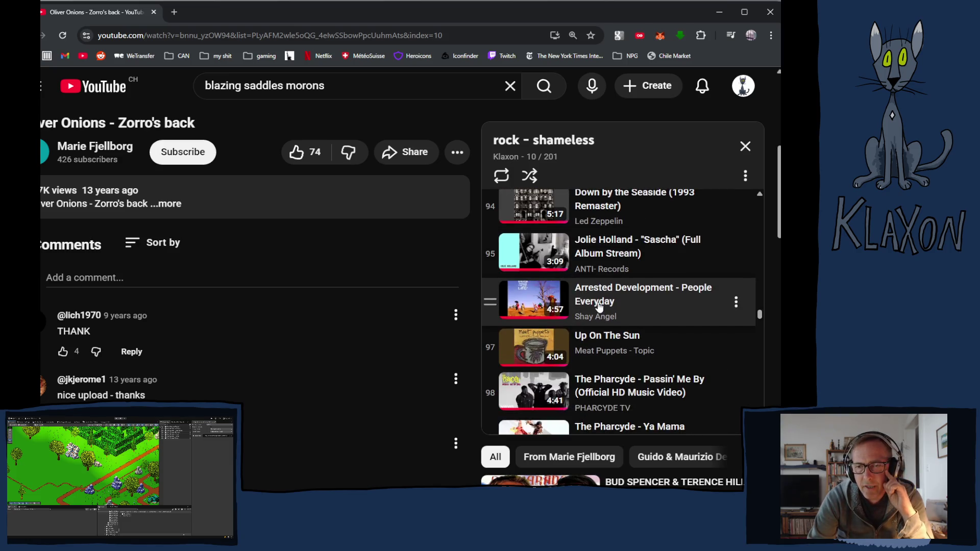
scroll(599, 311, down, 2)
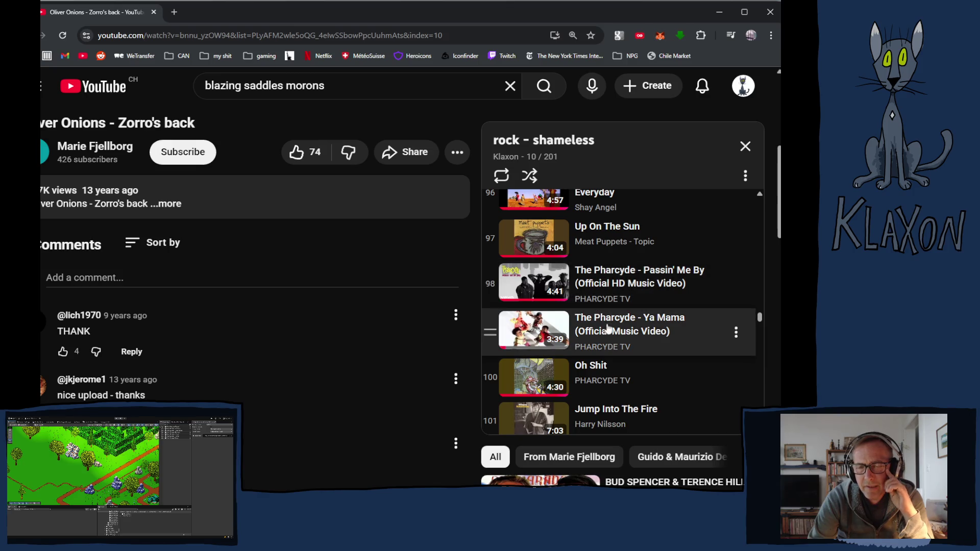
scroll(605, 320, down, 2)
scroll(605, 320, down, 2)
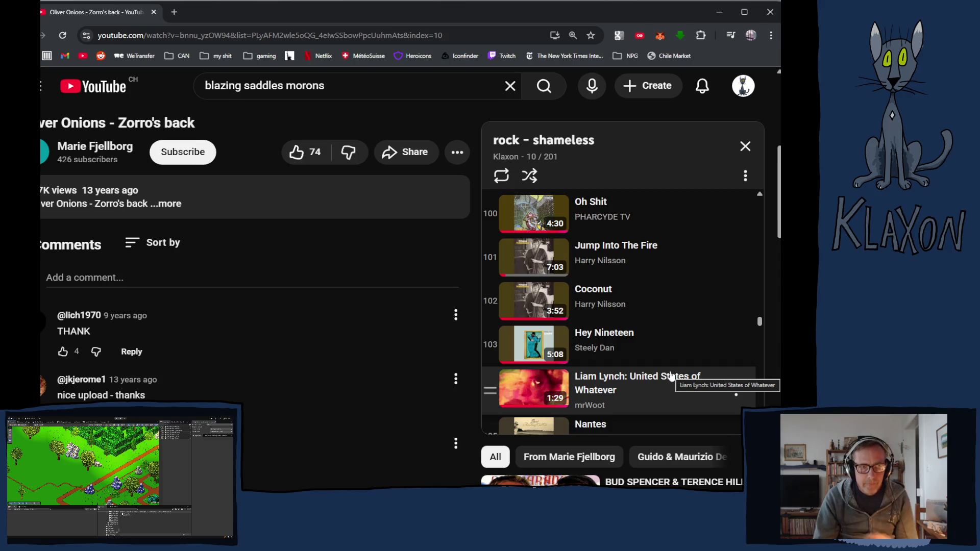
scroll(663, 376, down, 2)
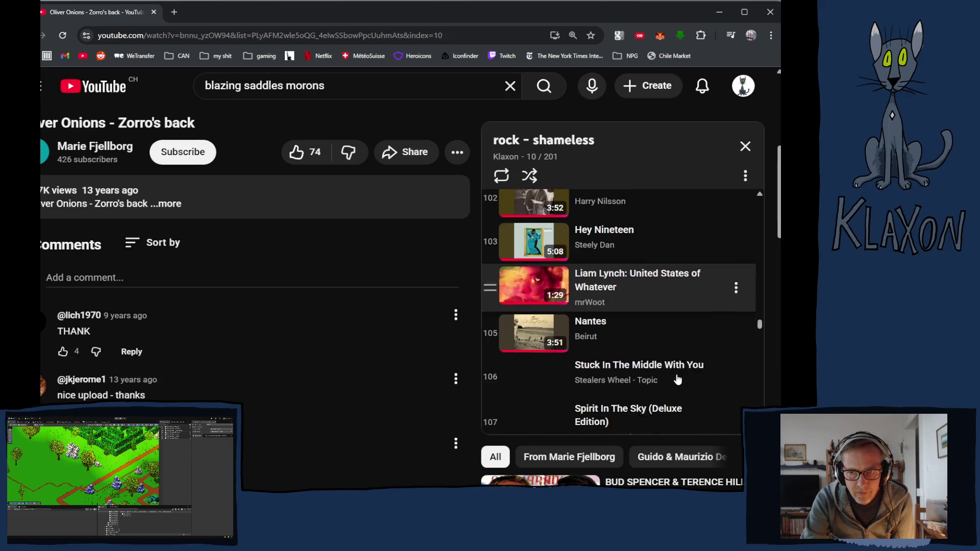
Scroll the playlist panel down to entry 151 and play Fleetwood Mac's 'Tusk' video.
scroll(644, 359, down, 2)
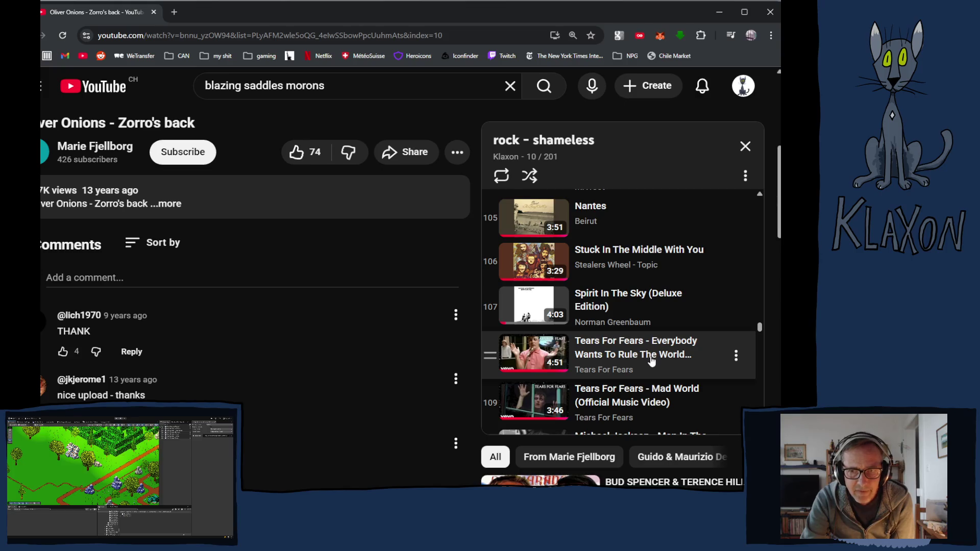
scroll(662, 364, down, 2)
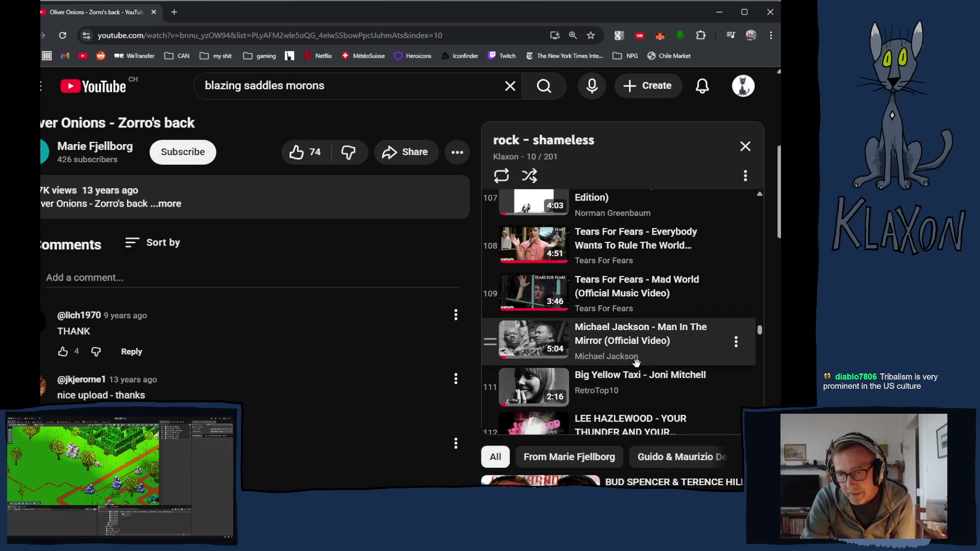
scroll(658, 378, down, 2)
scroll(646, 370, down, 1)
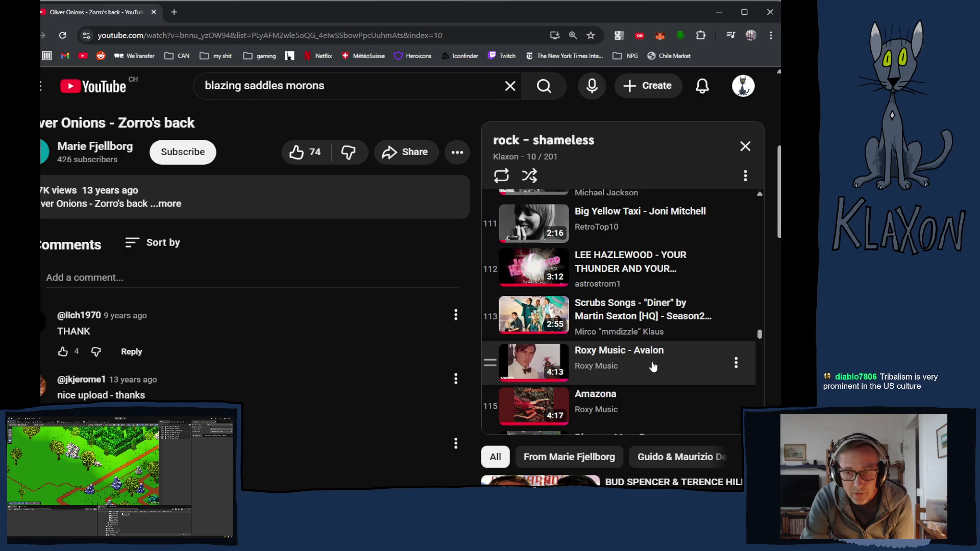
scroll(651, 378, down, 2)
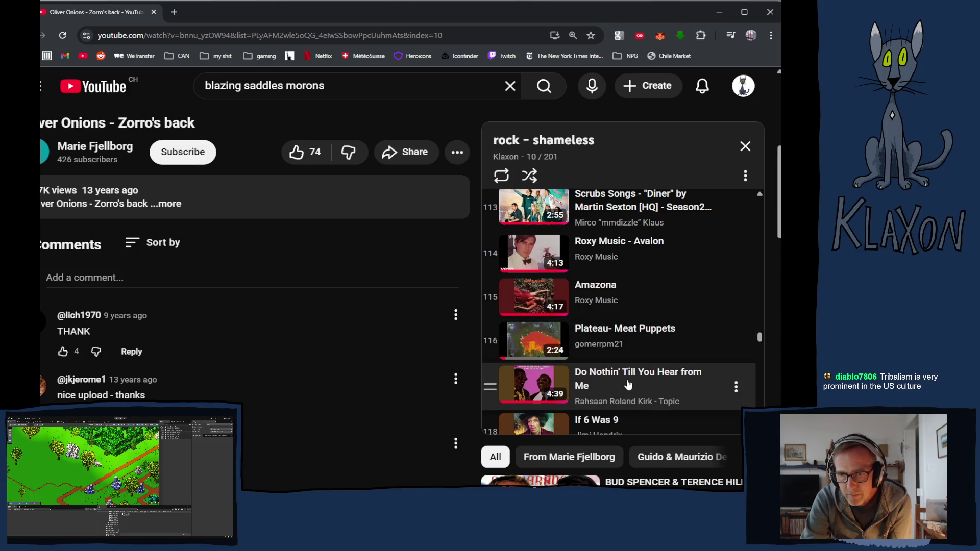
scroll(631, 386, down, 2)
scroll(631, 387, down, 1)
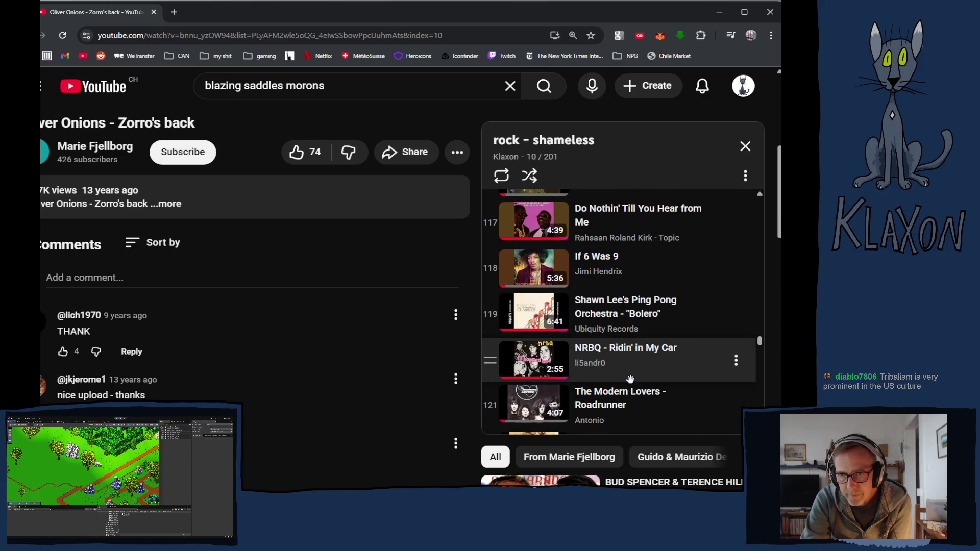
scroll(631, 380, down, 2)
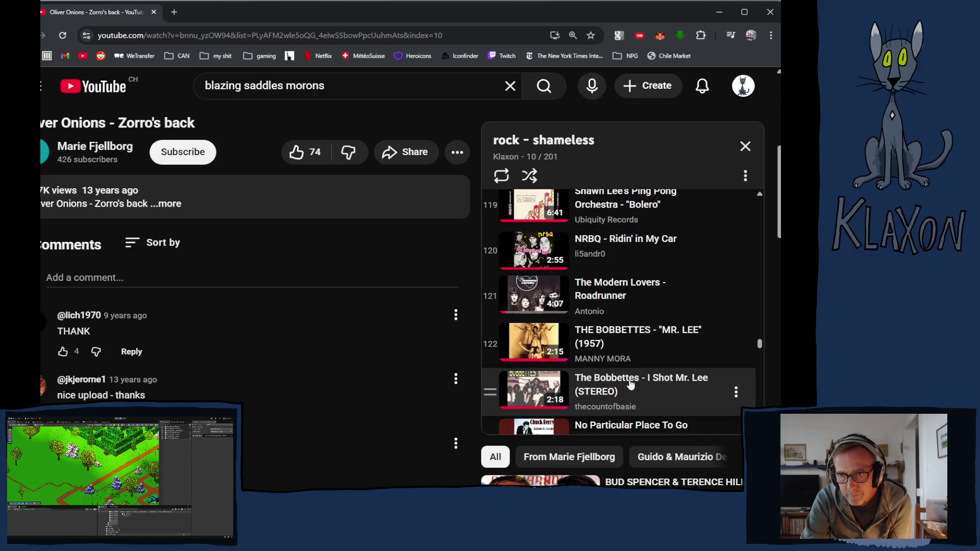
scroll(631, 383, down, 2)
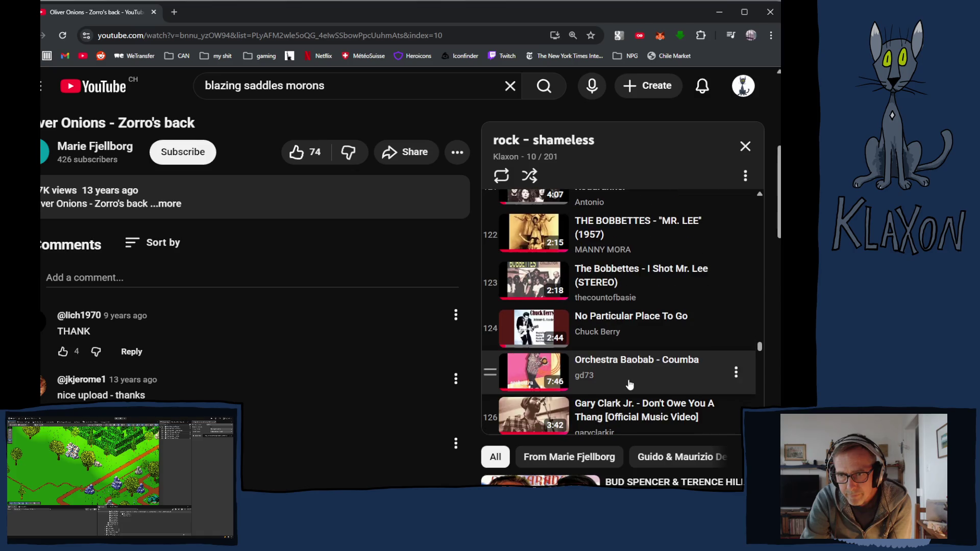
scroll(630, 384, down, 3)
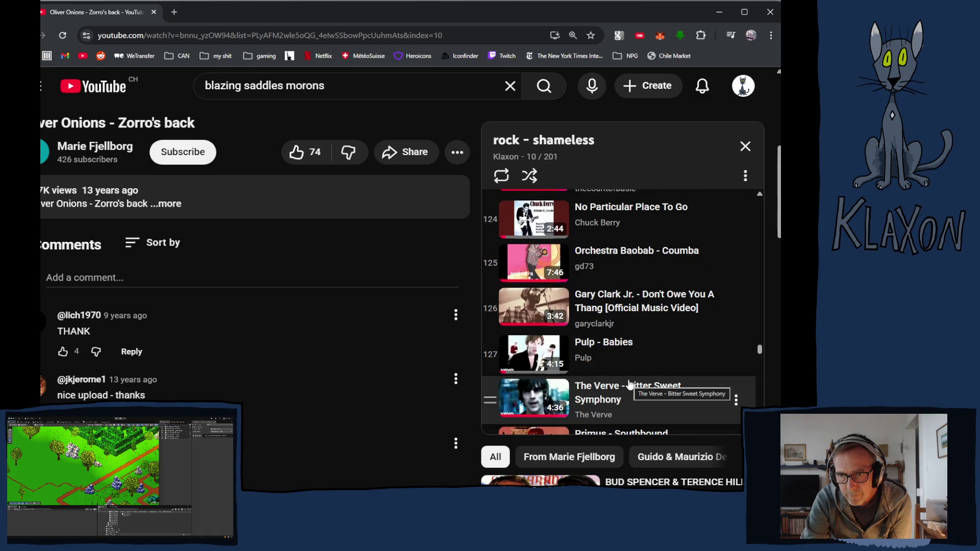
scroll(629, 385, down, 1)
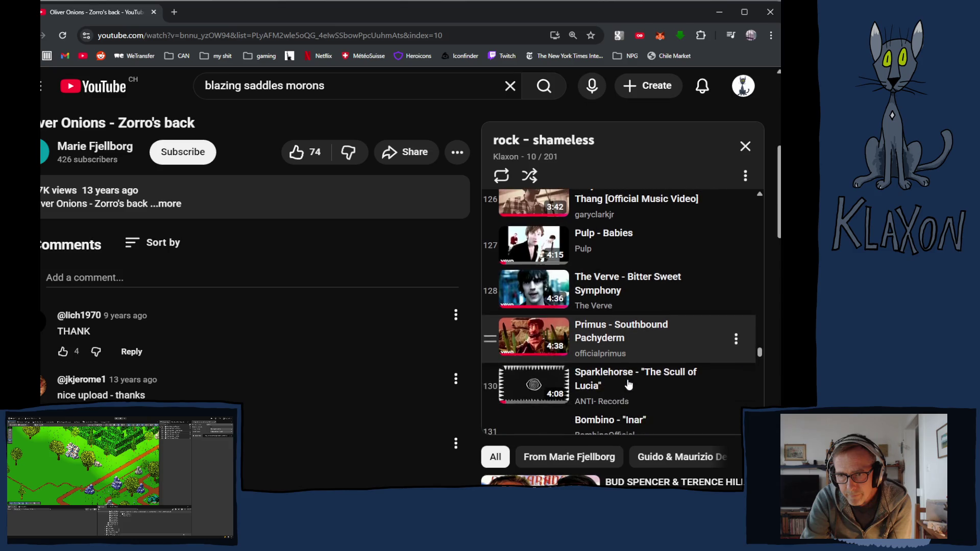
scroll(628, 385, down, 2)
scroll(628, 384, down, 5)
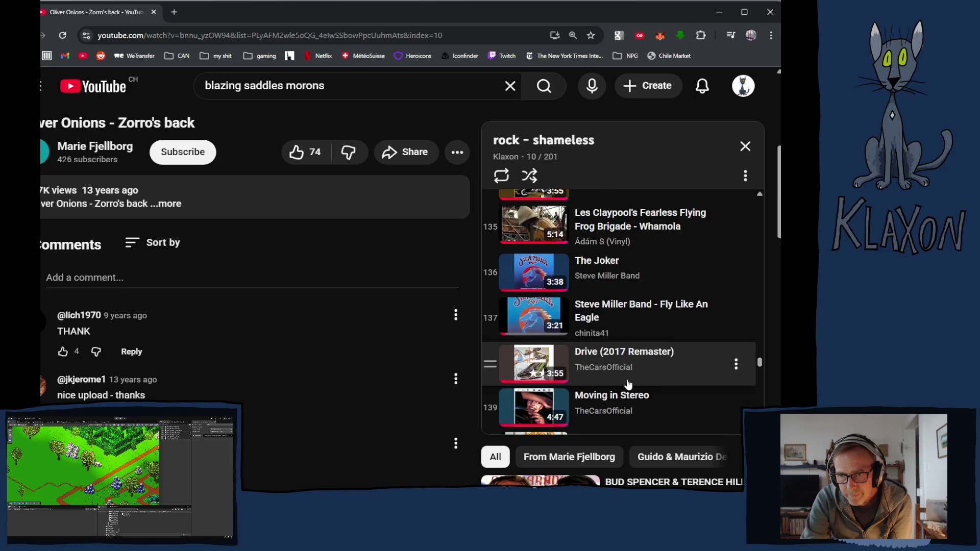
scroll(628, 384, down, 2)
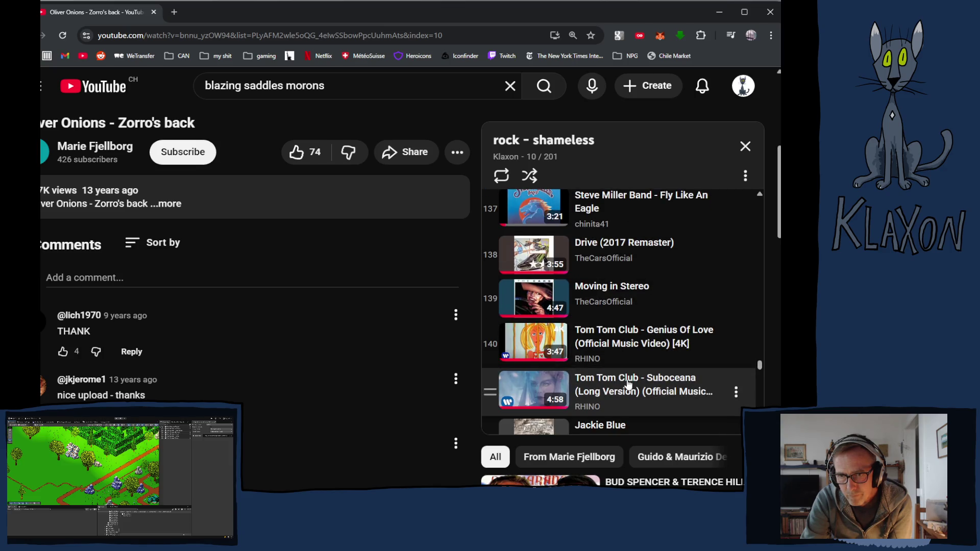
scroll(628, 384, down, 4)
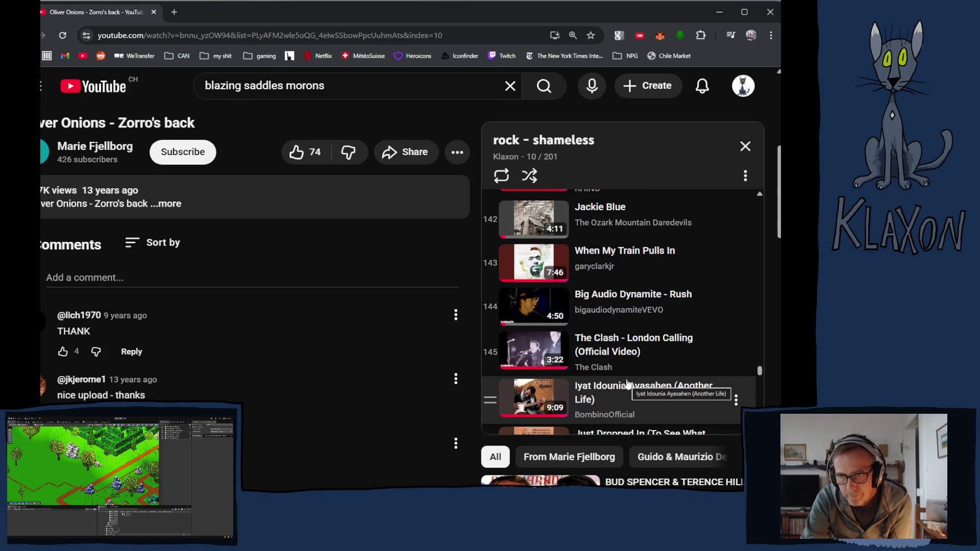
scroll(628, 385, down, 2)
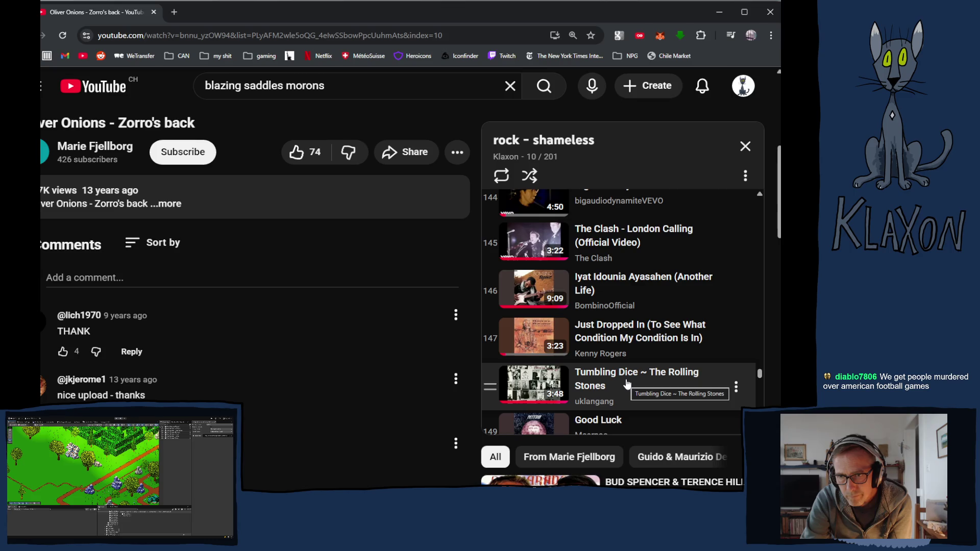
scroll(627, 384, down, 1)
scroll(627, 383, down, 1)
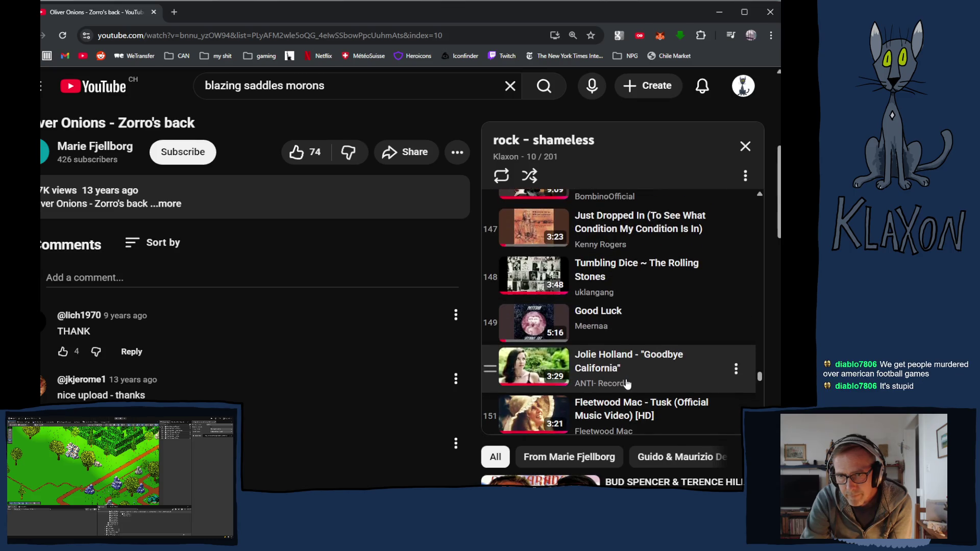
scroll(627, 384, down, 1)
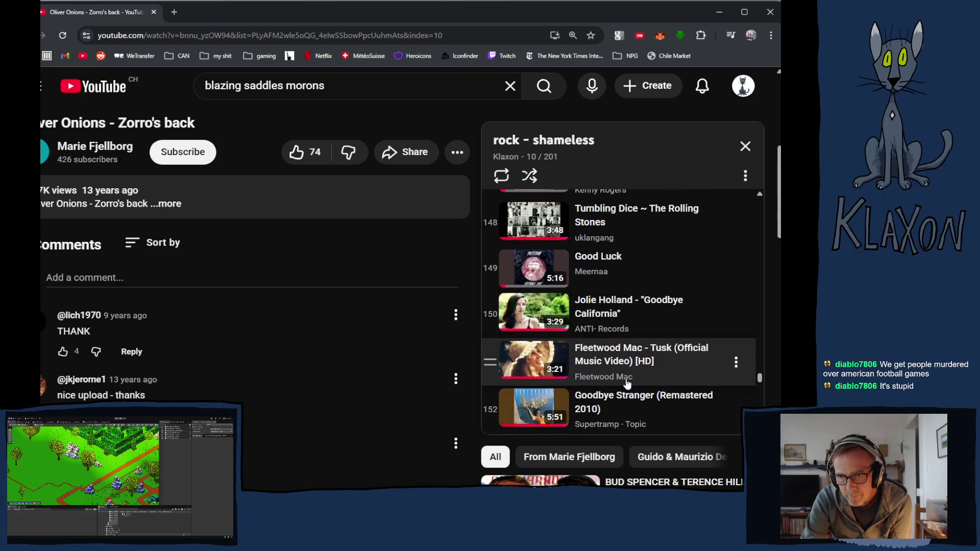
scroll(627, 384, down, 1)
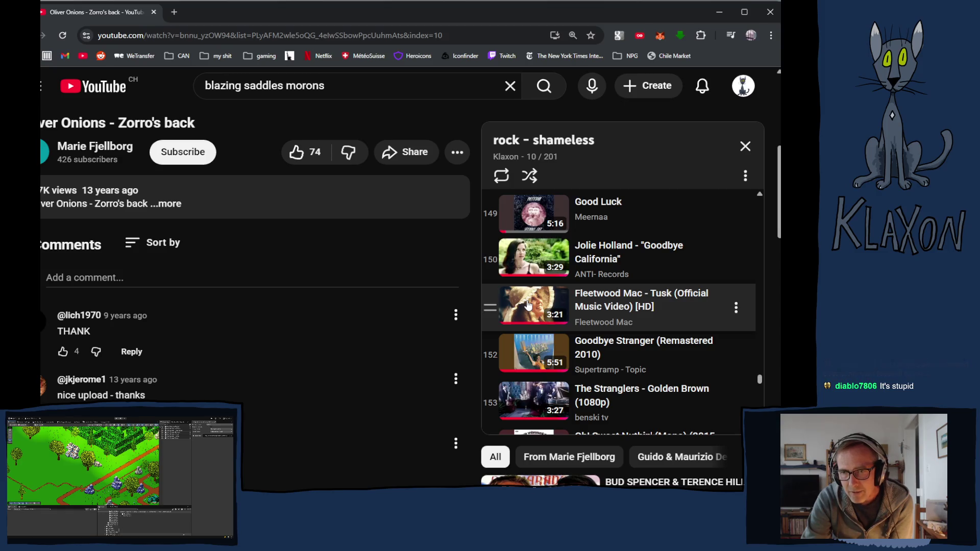
click(529, 304)
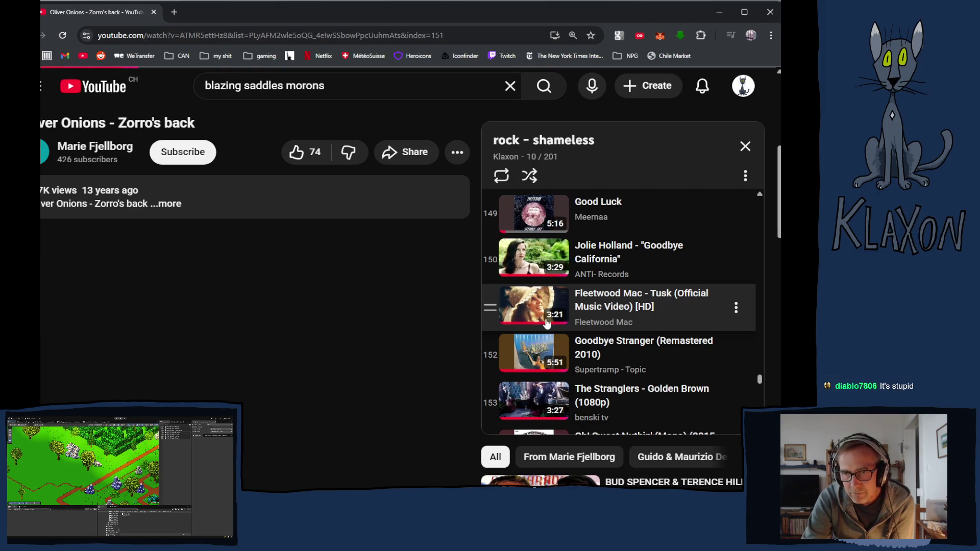
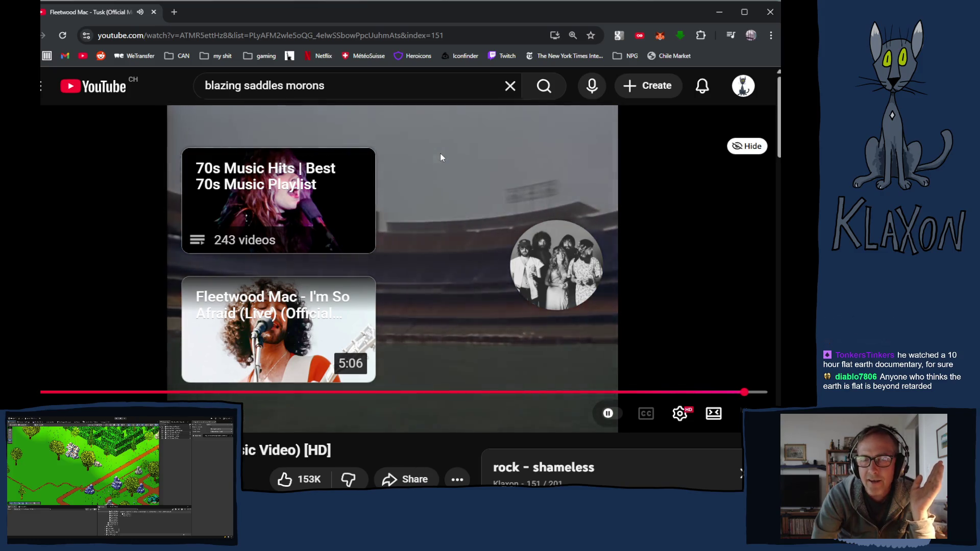
Pause Fleetwood Mac's Tusk music video in the playlist.
click(440, 153)
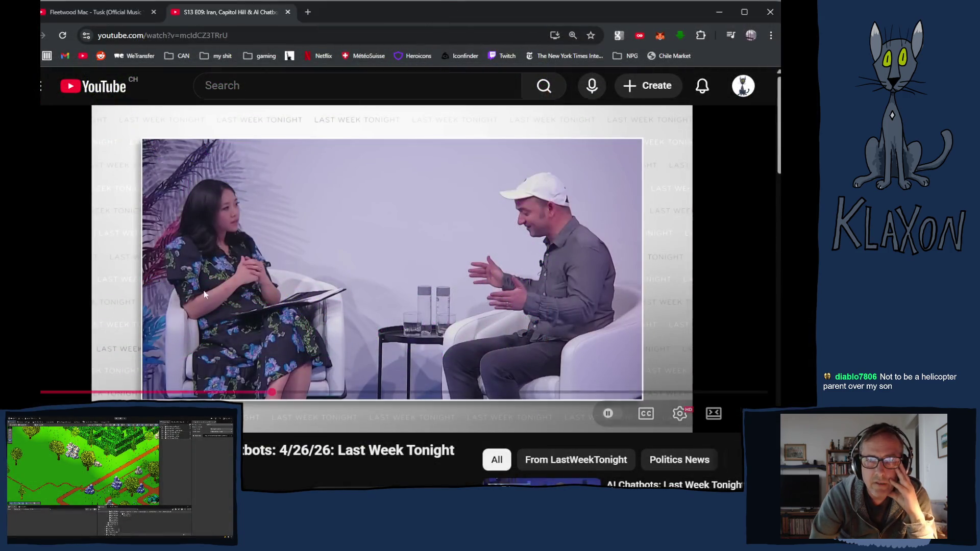
scroll(203, 296, down, 1)
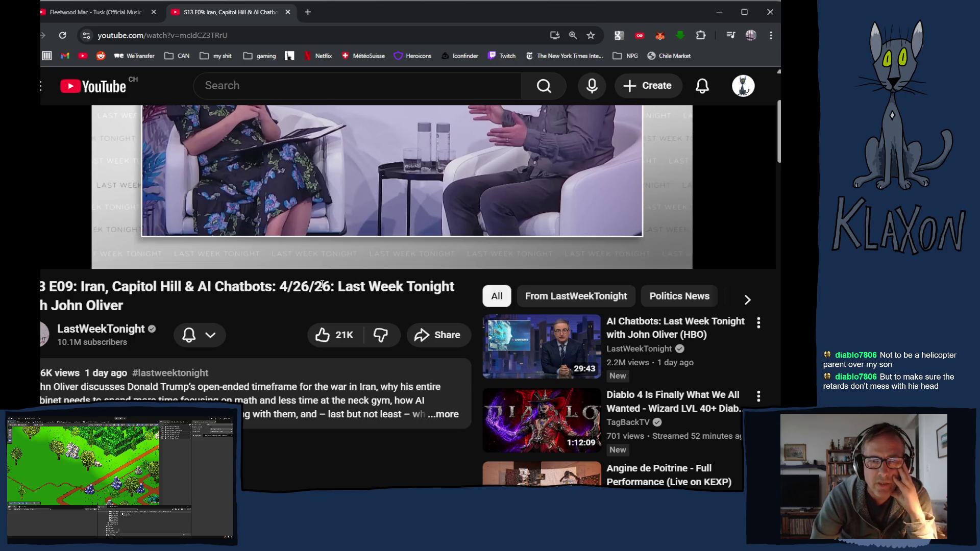
scroll(319, 294, up, 1)
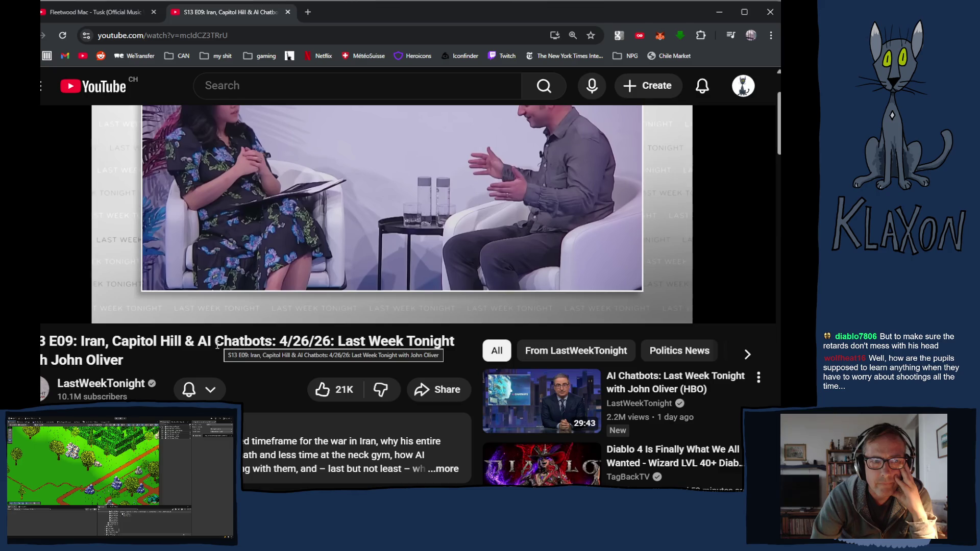
scroll(217, 342, up, 2)
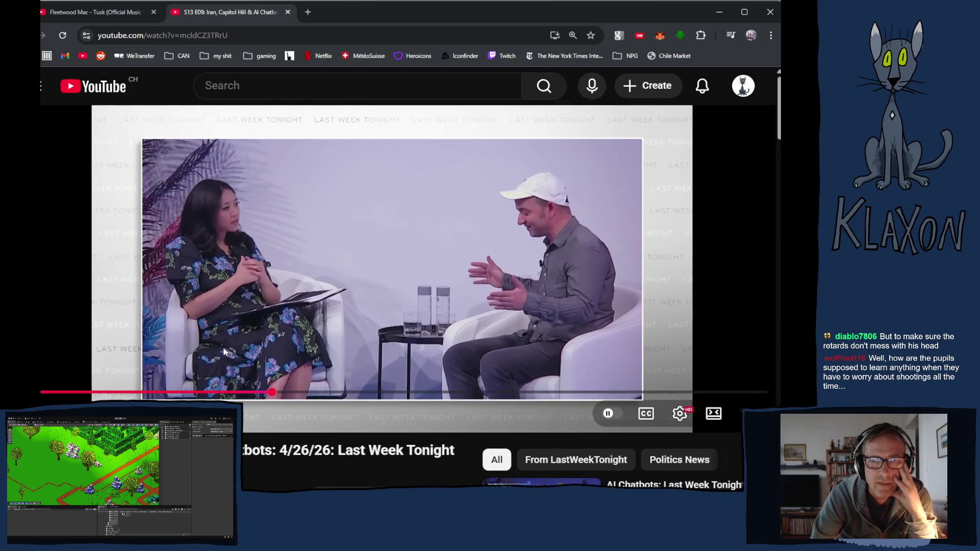
click(209, 397)
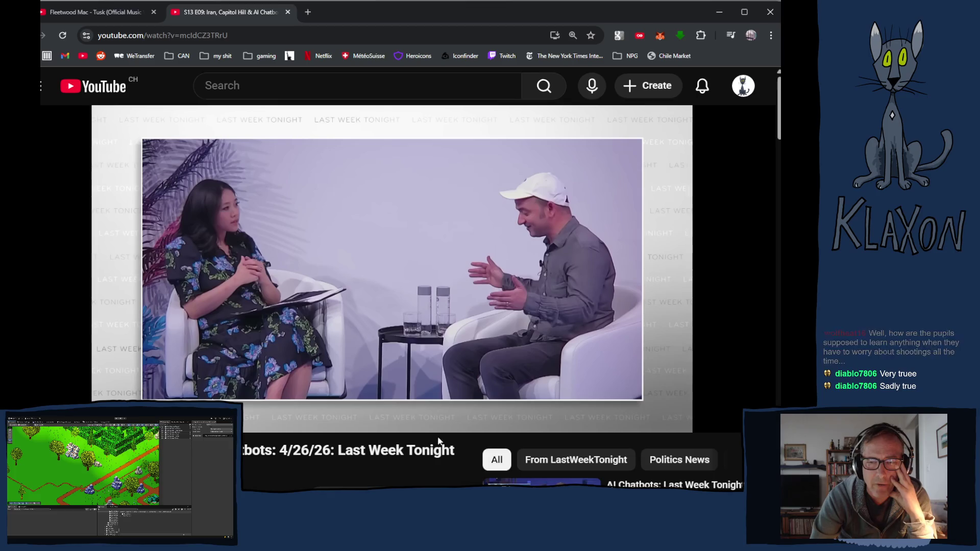
scroll(460, 449, down, 2)
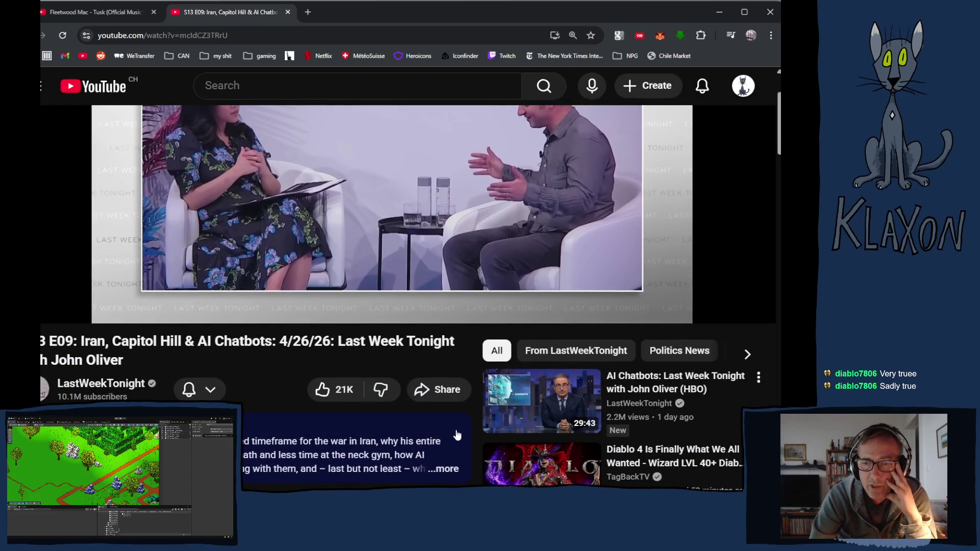
scroll(300, 422, down, 3)
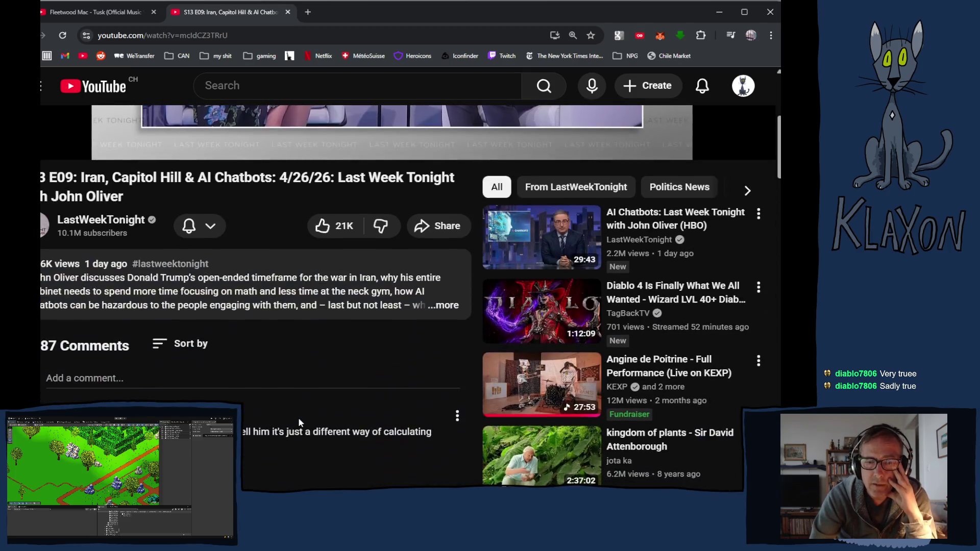
scroll(301, 408, up, 5)
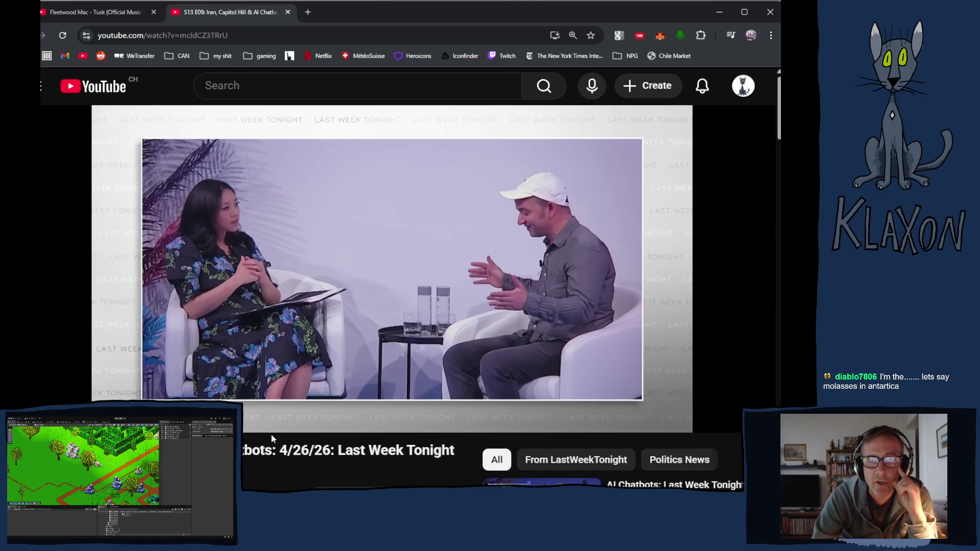
Close the Last Week Tonight S13 E09 tab to return to the Tusk video.
scroll(258, 342, down, 4)
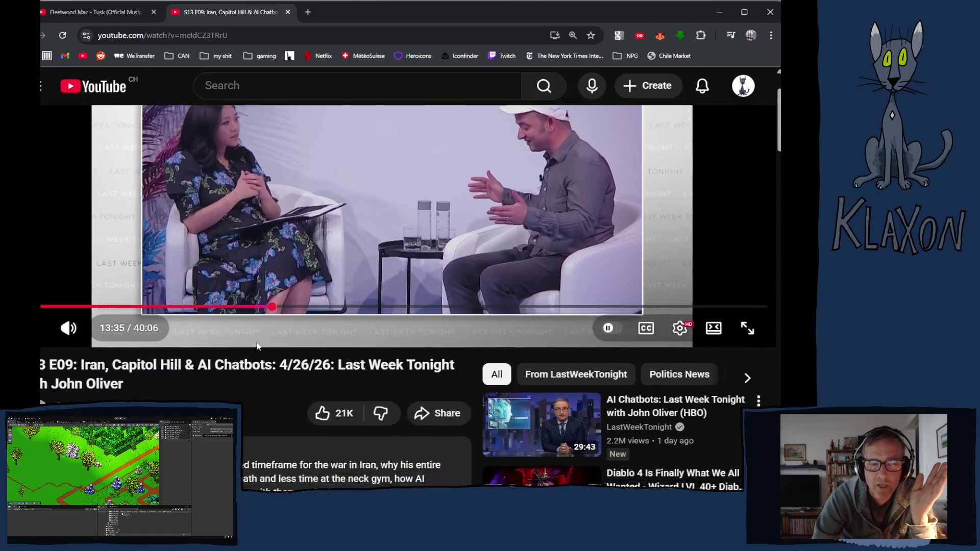
scroll(225, 309, up, 3)
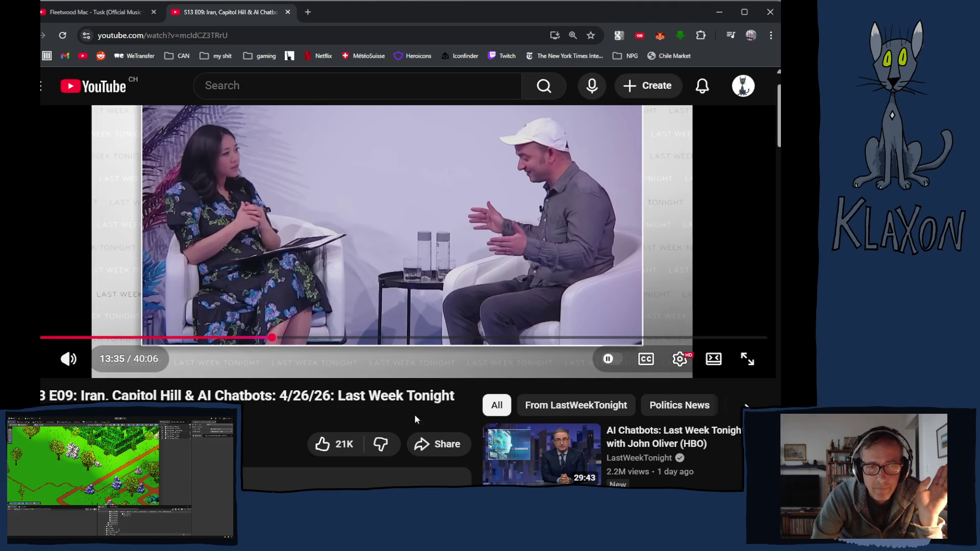
scroll(389, 420, up, 1)
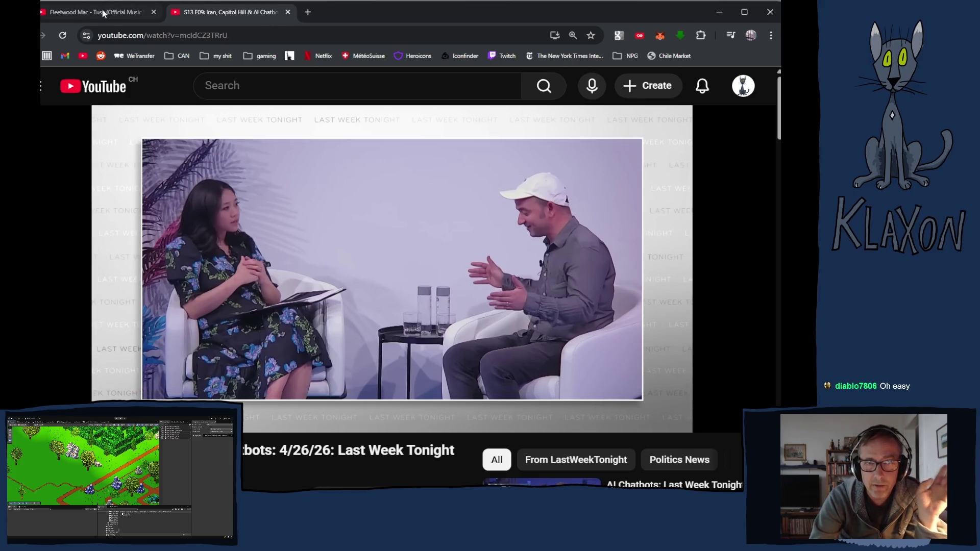
mouse_move(89, 14)
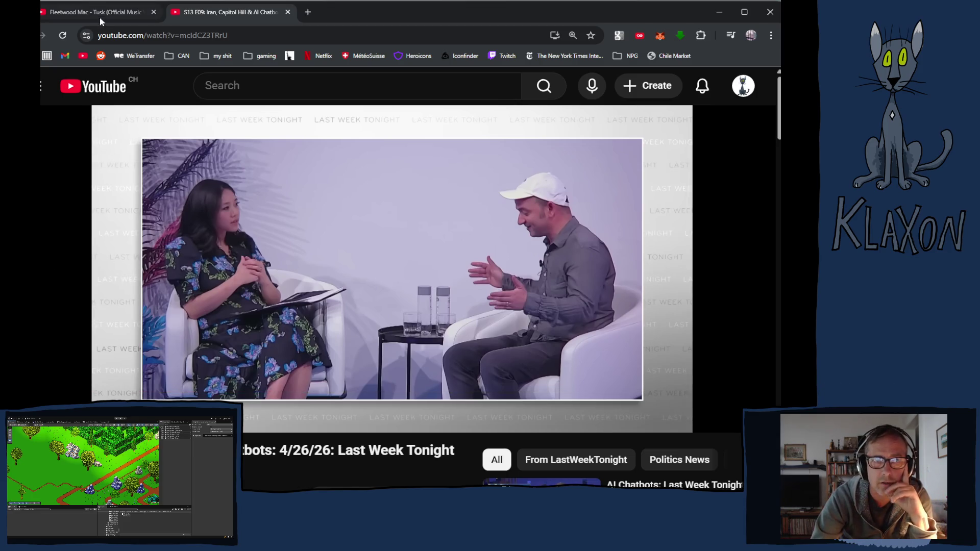
click(287, 12)
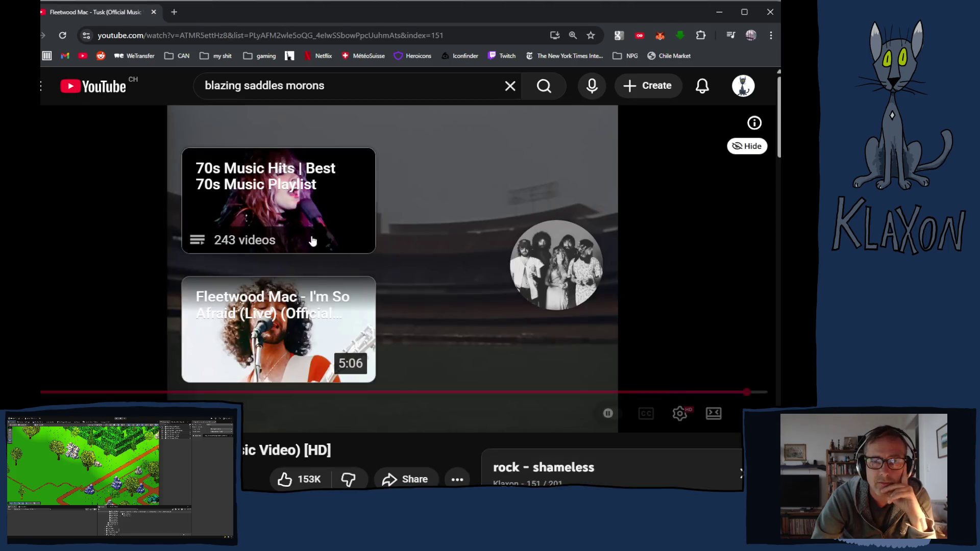
Scroll the playlist panel down and play item 162, God in Three Persons.
scroll(470, 300, down, 3)
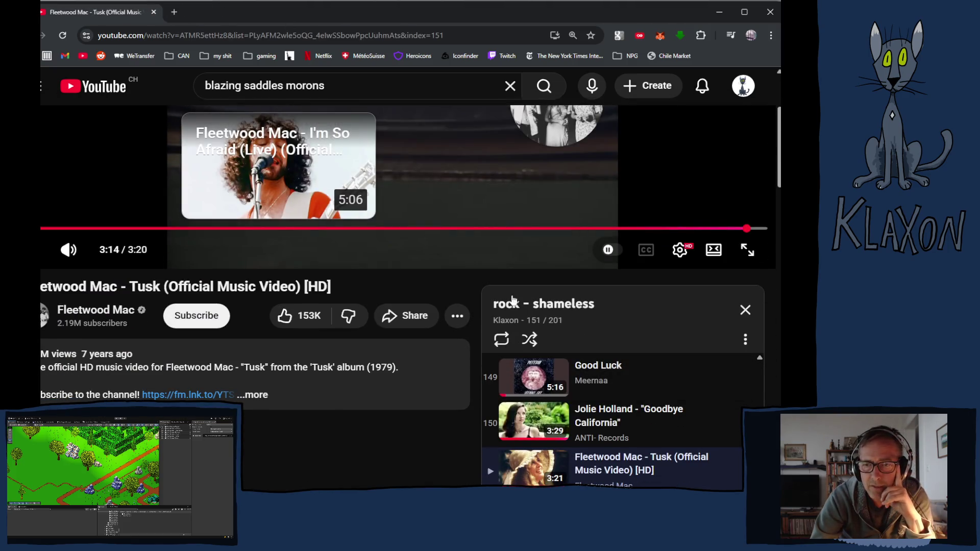
scroll(401, 346, down, 3)
scroll(609, 332, down, 4)
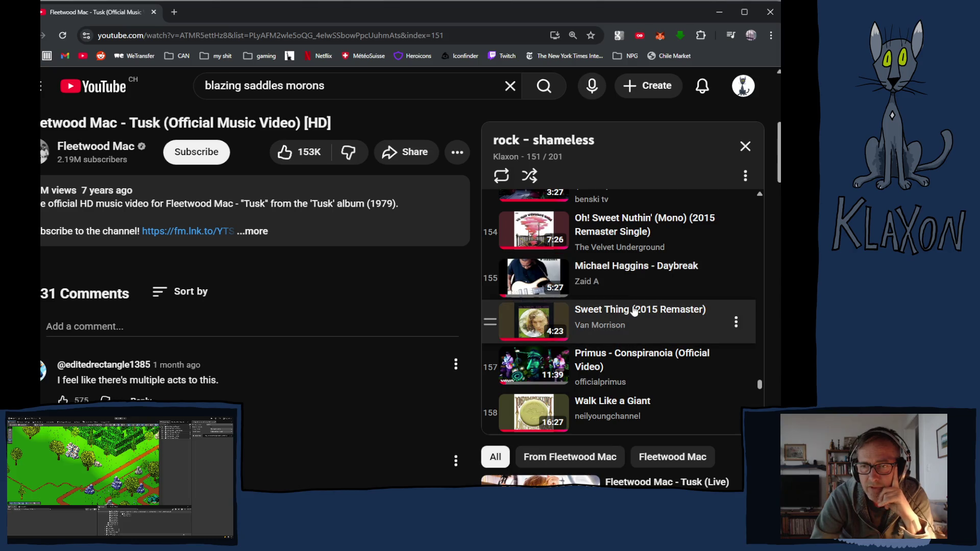
scroll(634, 313, down, 2)
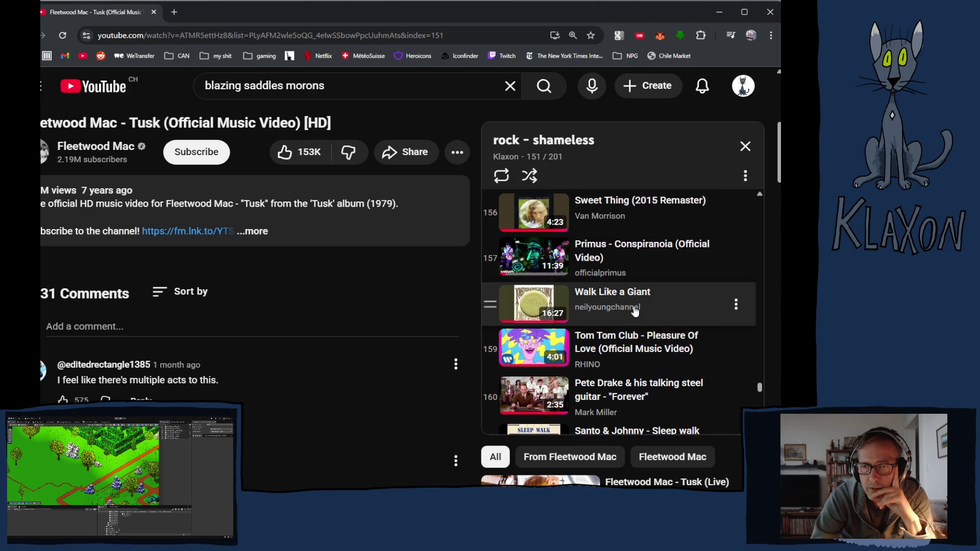
scroll(634, 311, down, 3)
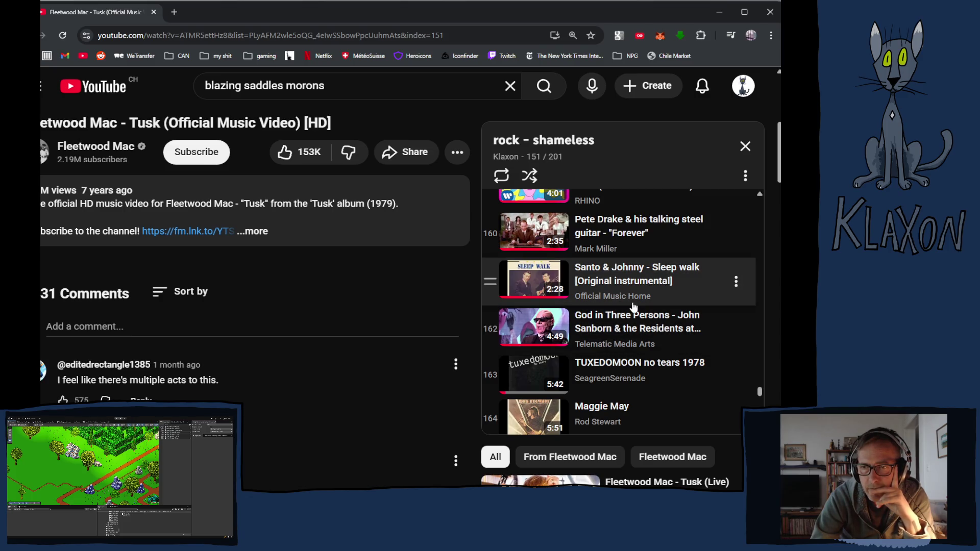
click(538, 340)
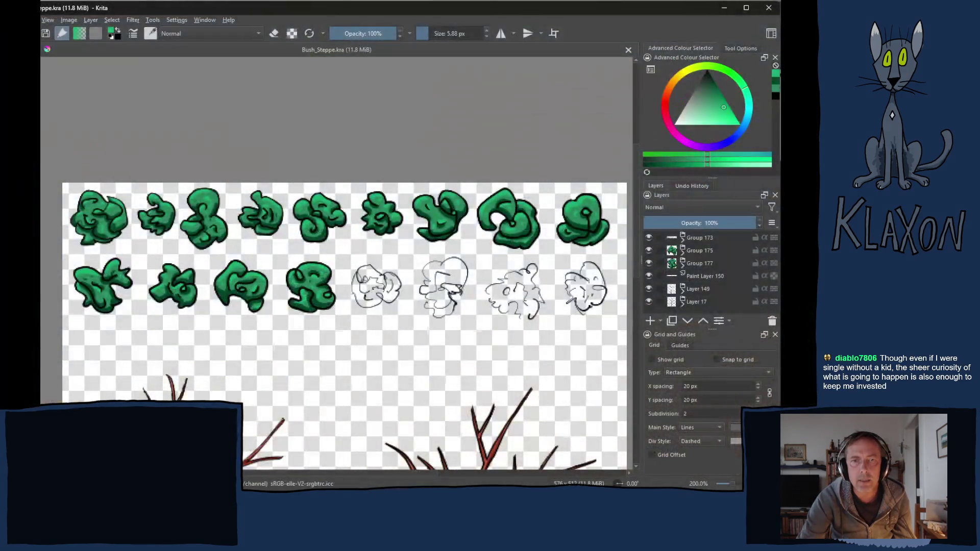
Close the Krita drawing window and the GitHub Desktop window.
click(772, 8)
key(alt+Tab)
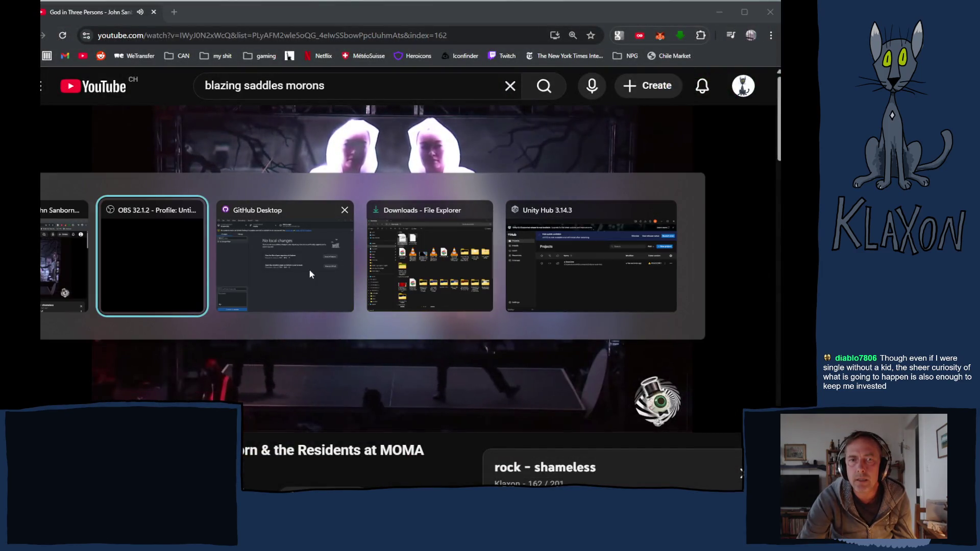
click(303, 273)
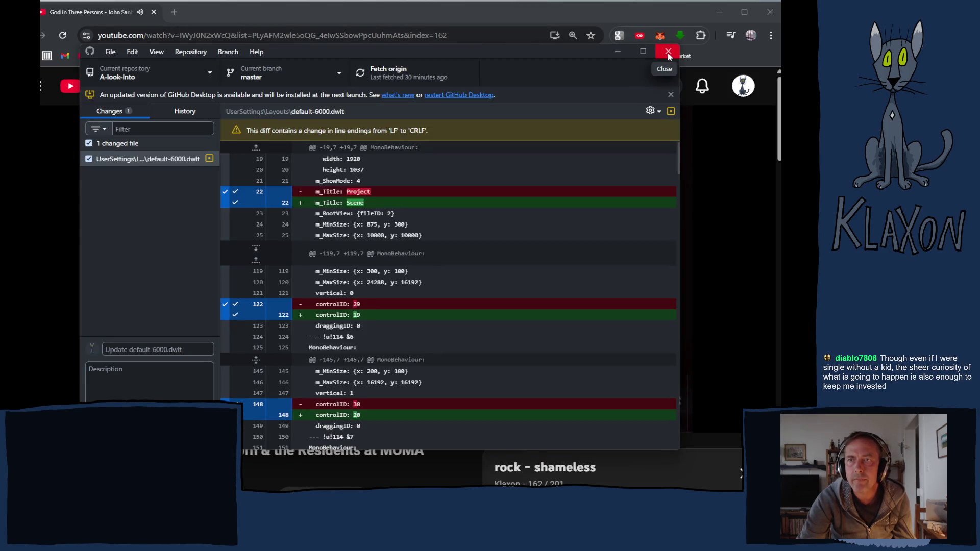
click(667, 51)
Close the Downloads File Explorer window and bring OBS to the front.
key(alt+Tab)
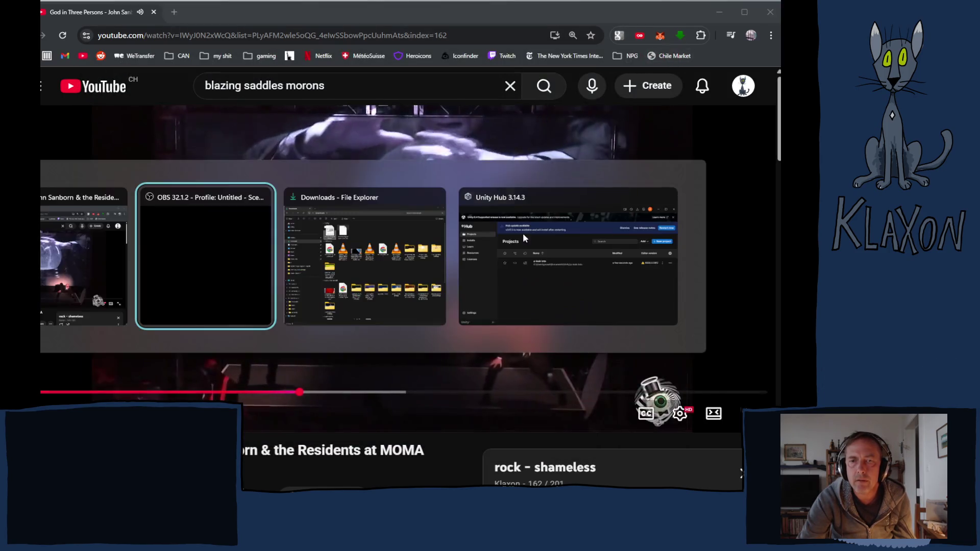
key(alt+Tab)
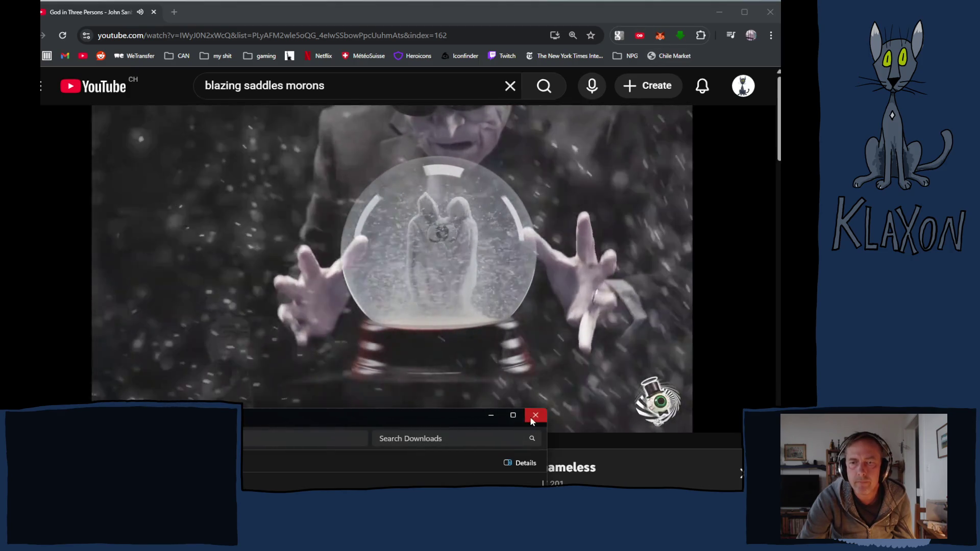
click(535, 415)
key(alt+Tab)
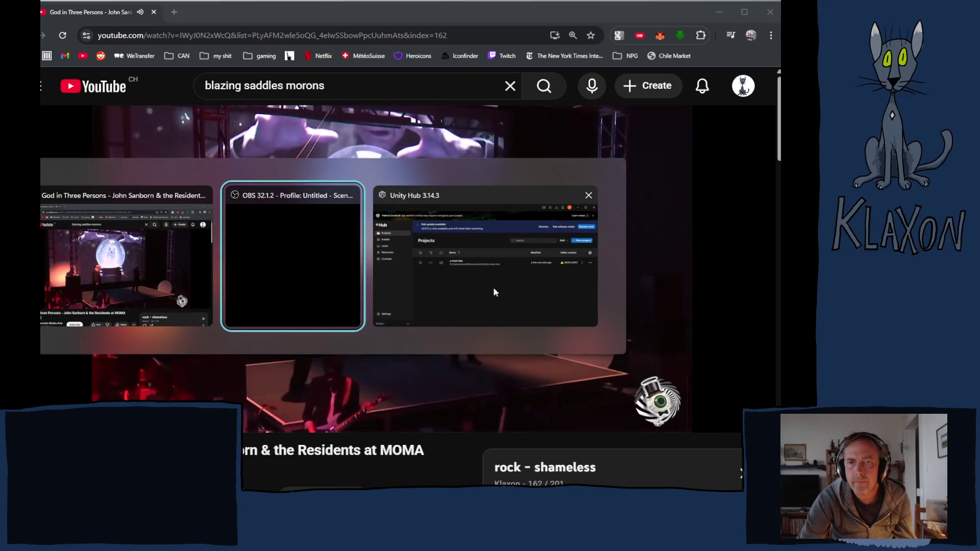
click(493, 287)
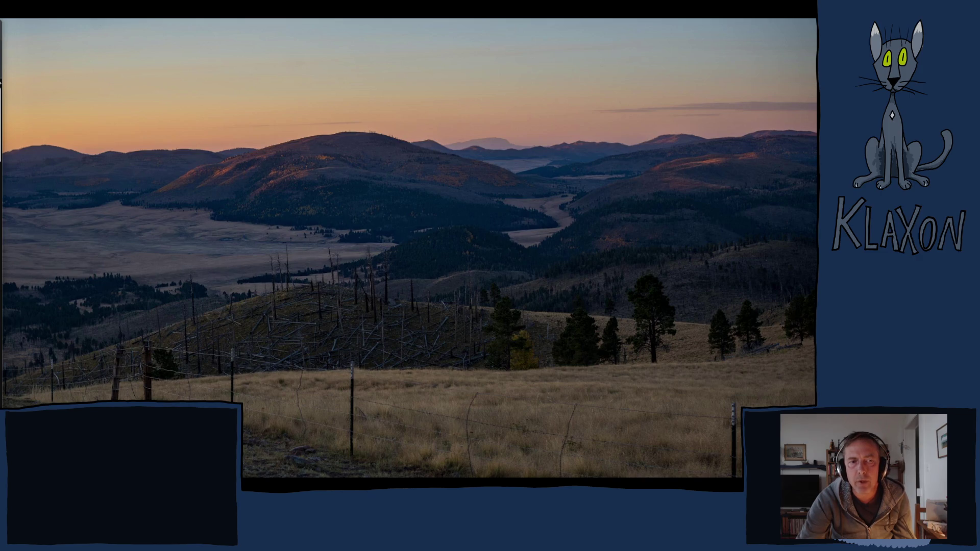
Switch the OBS stream from the landscape scene back to the browser capture scene.
key(alt+Tab)
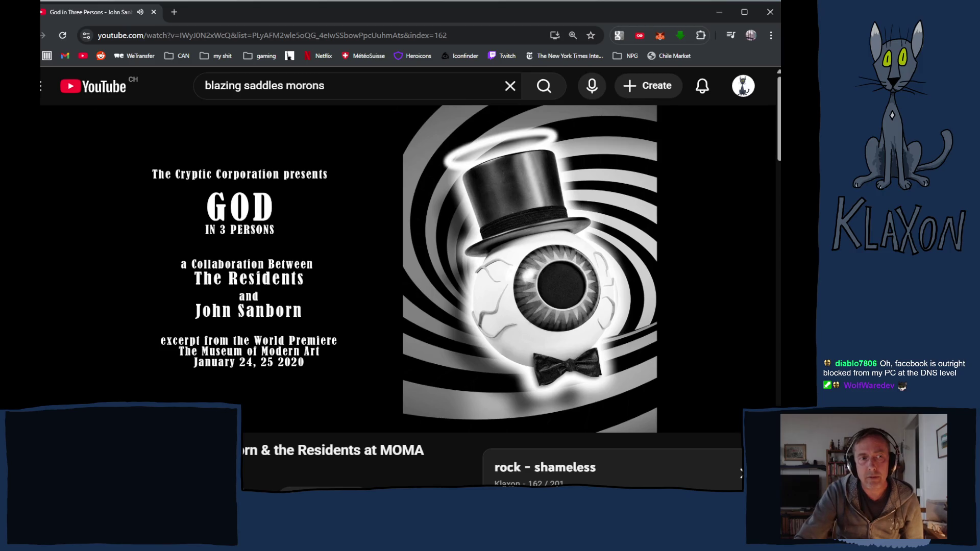
Skip to Tuxedomoon's No Tears, pause it, and play Powerhouse (item 165) instead.
key(shift+n)
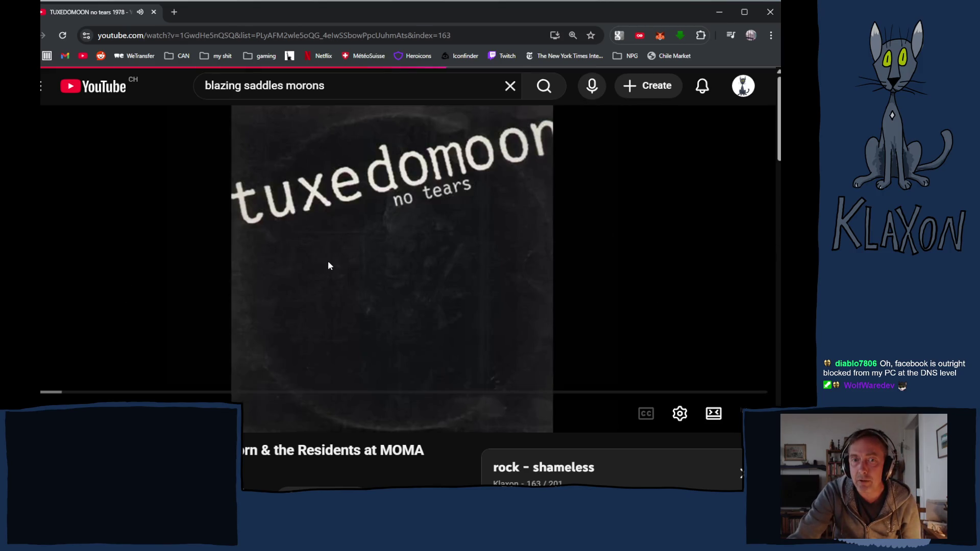
click(355, 259)
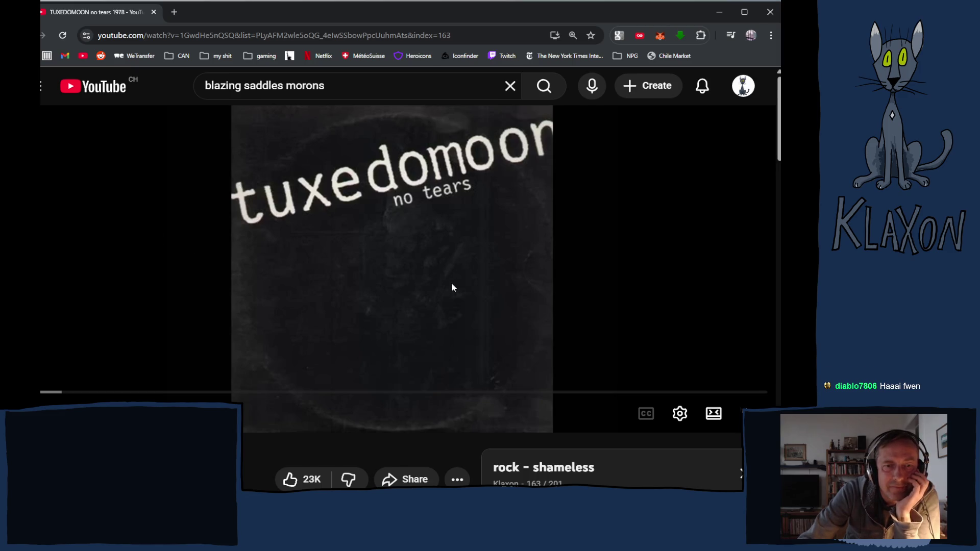
scroll(451, 287, down, 3)
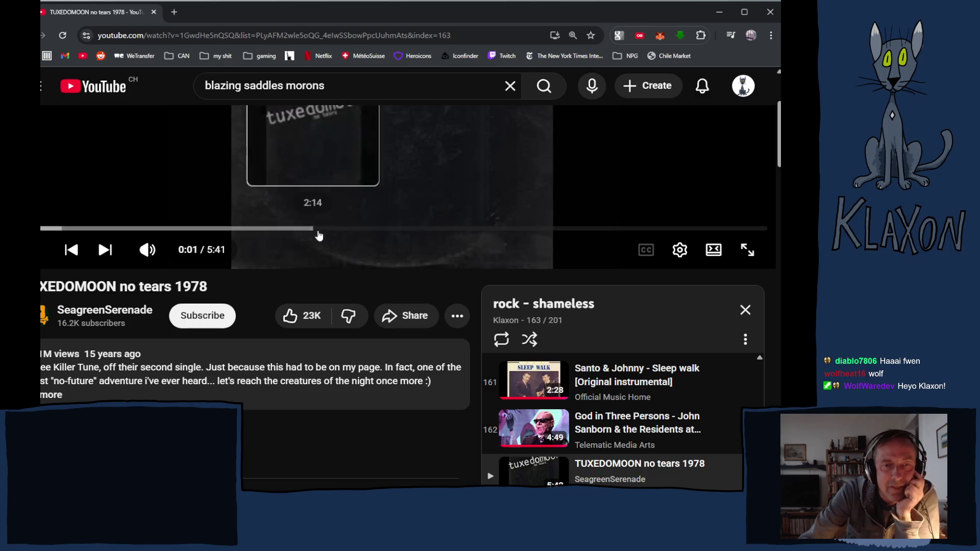
scroll(565, 428, down, 2)
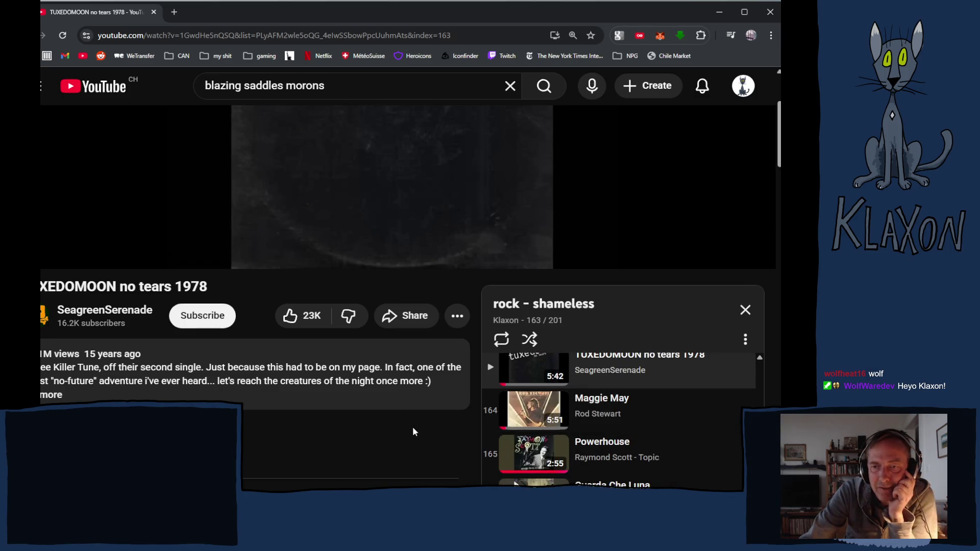
scroll(393, 424, down, 1)
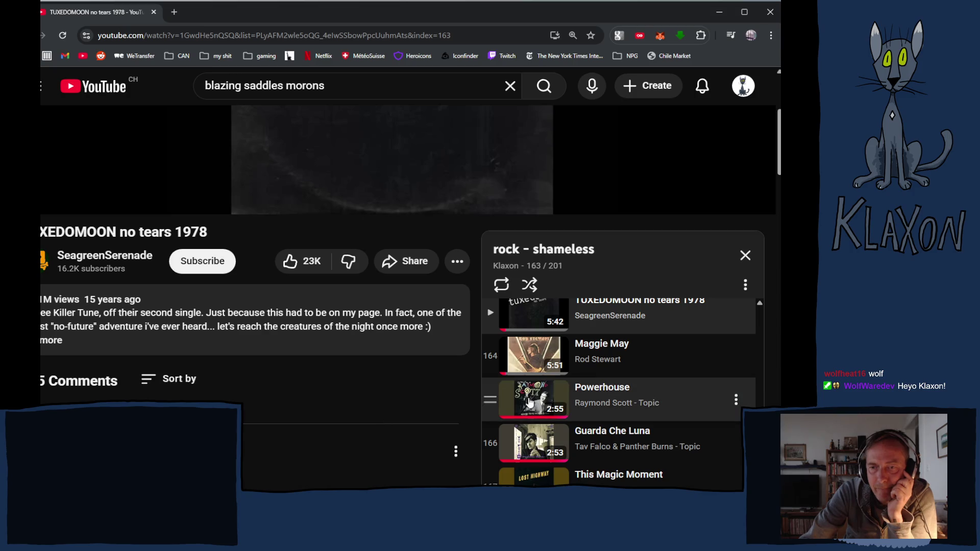
click(637, 396)
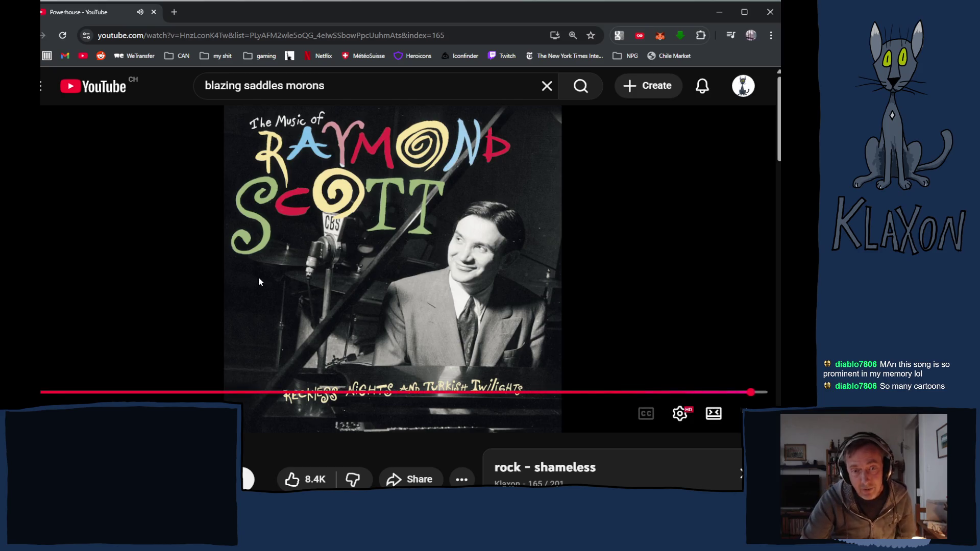
Pause Raymond Scott's Powerhouse as it nears the end.
click(341, 287)
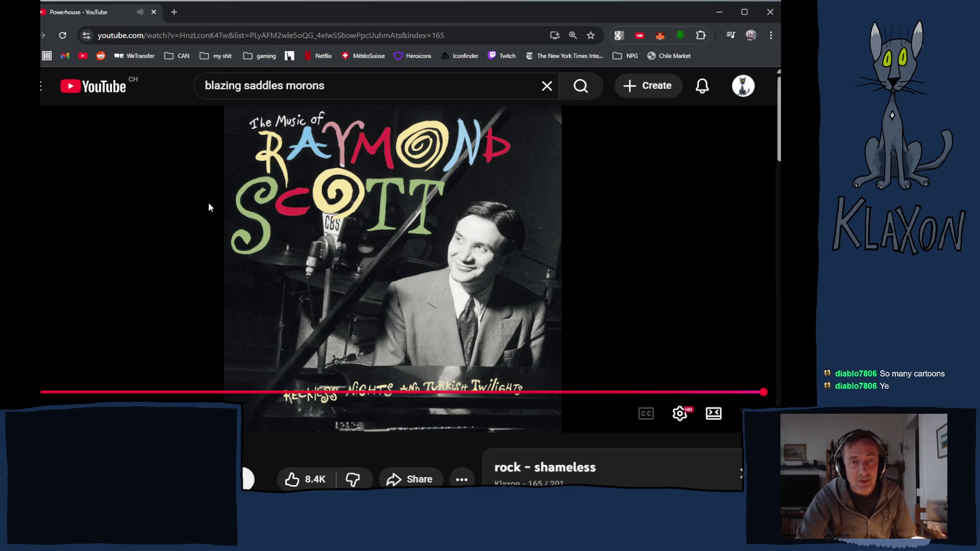
Copy the share link for the Powerhouse video.
scroll(243, 372, down, 2)
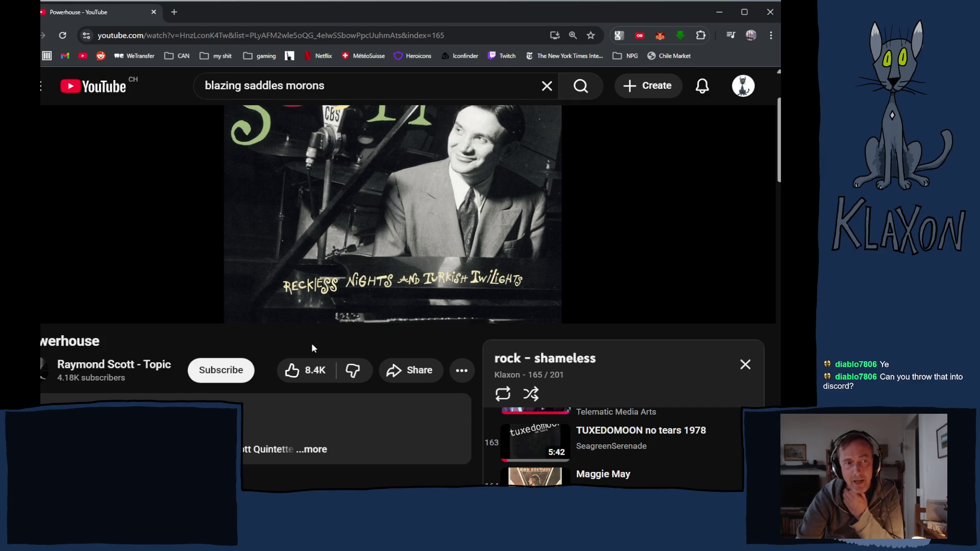
scroll(229, 309, up, 2)
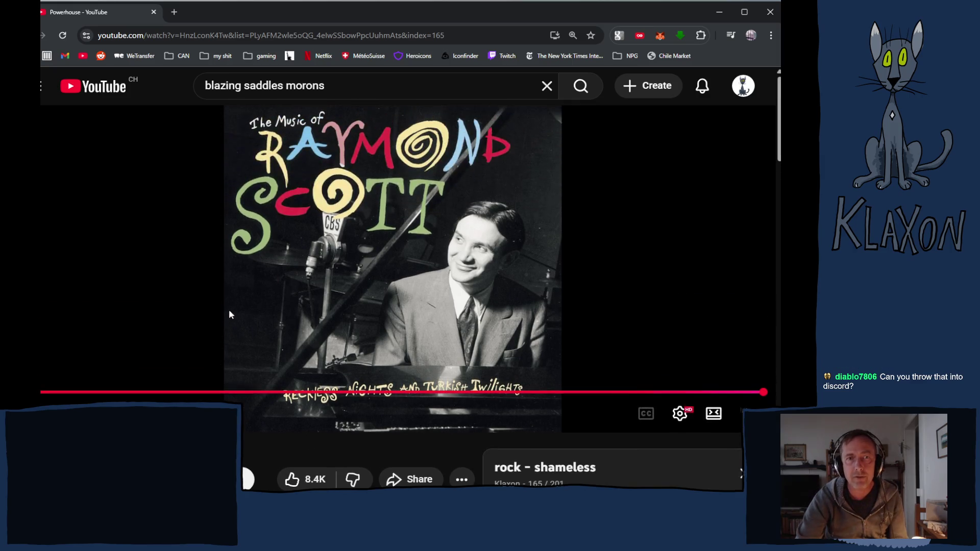
scroll(185, 292, down, 1)
scroll(186, 283, up, 1)
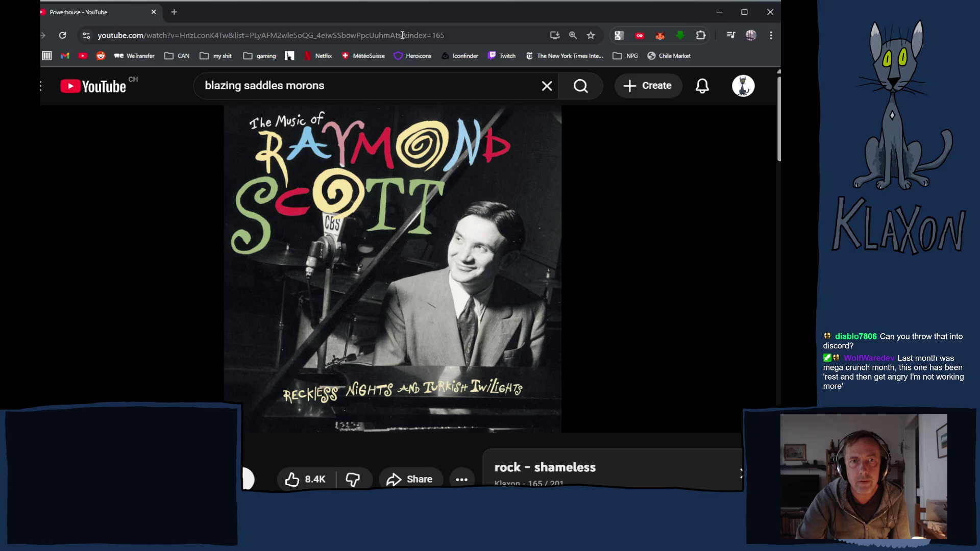
scroll(363, 319, down, 4)
click(417, 262)
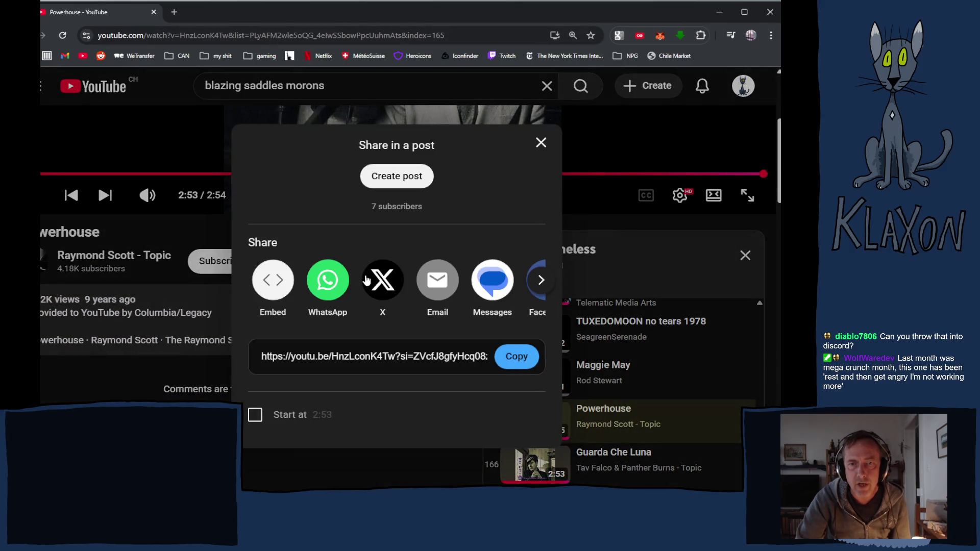
click(517, 356)
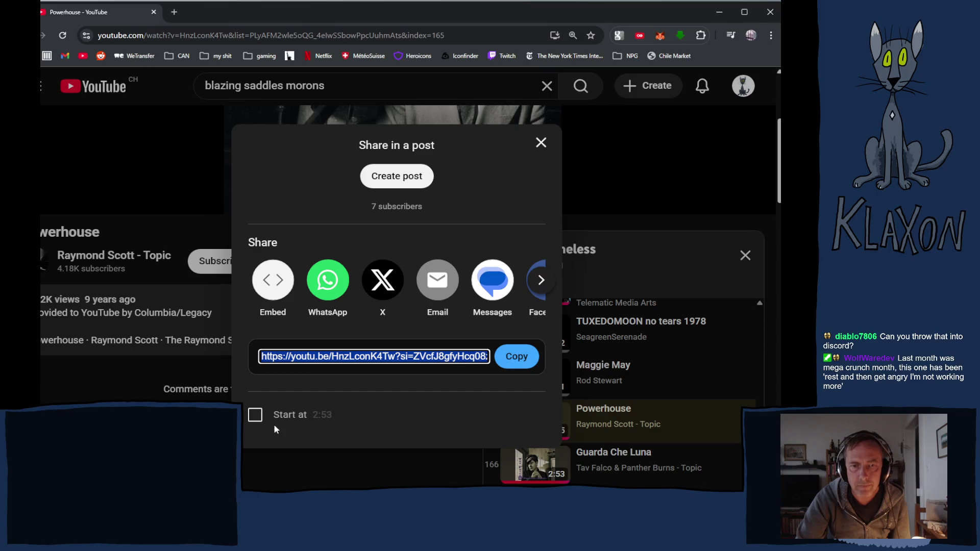
Close the Share dialog and dismiss the browser's right-click page menu.
click(540, 145)
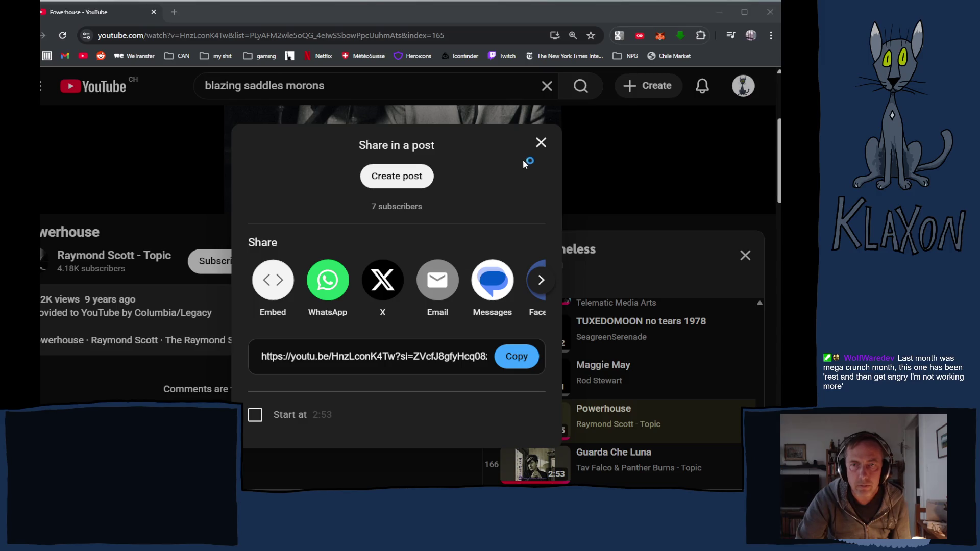
click(539, 144)
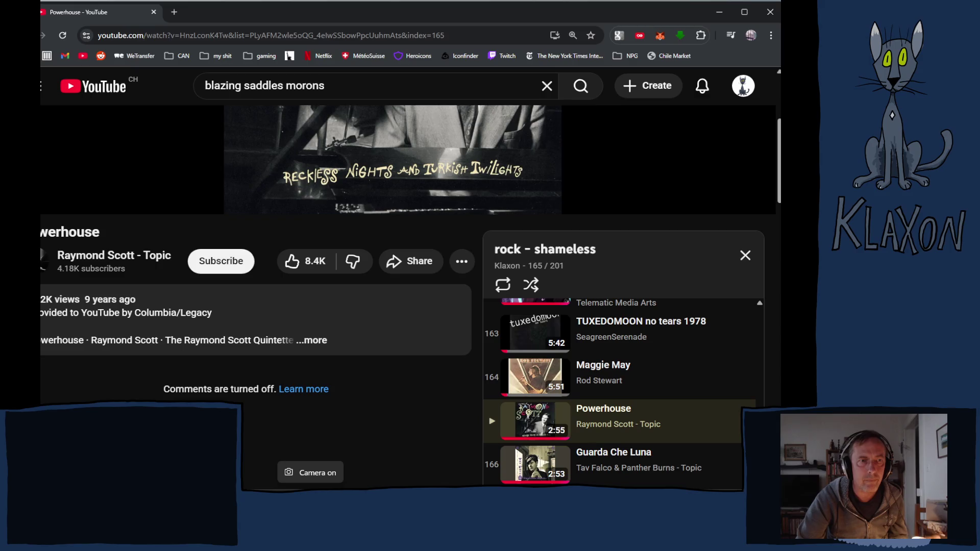
right_click(41, 77)
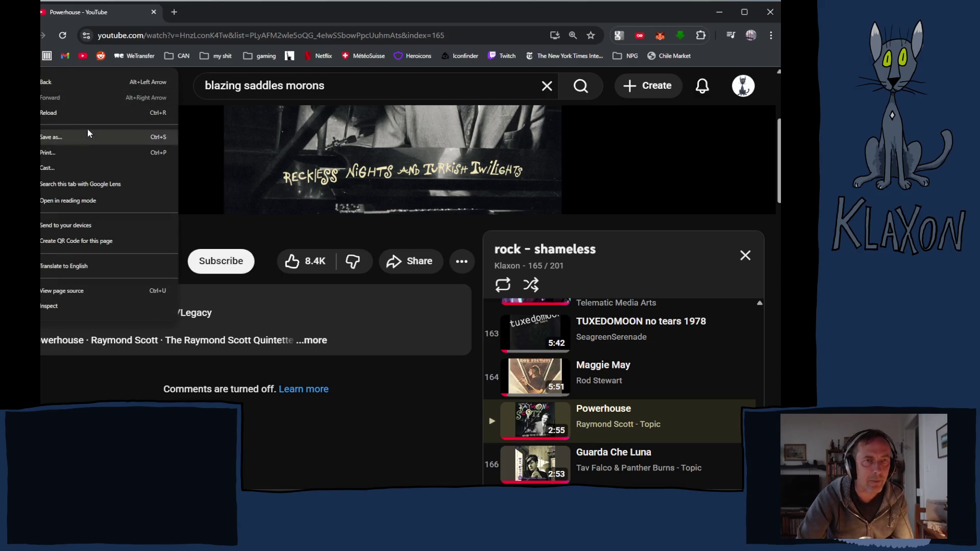
click(231, 17)
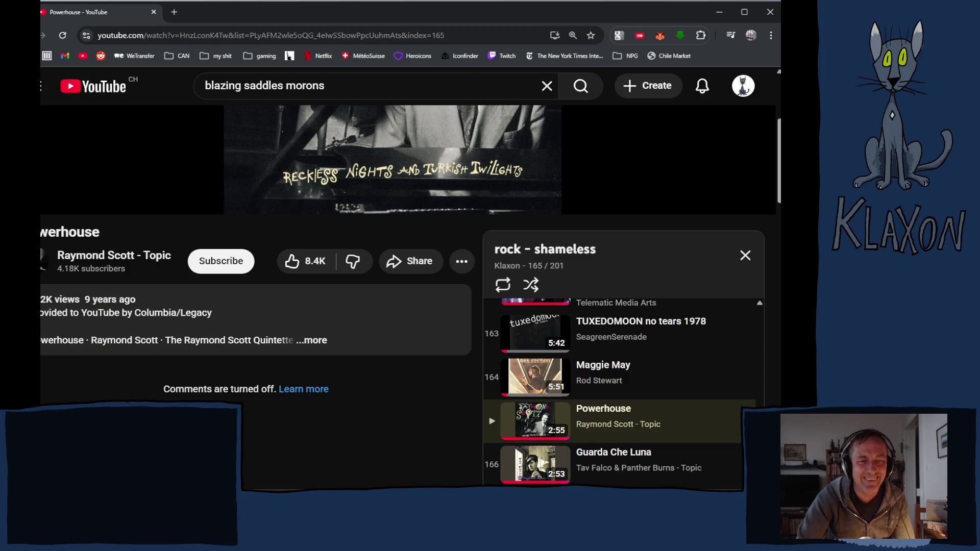
key(alt+Tab)
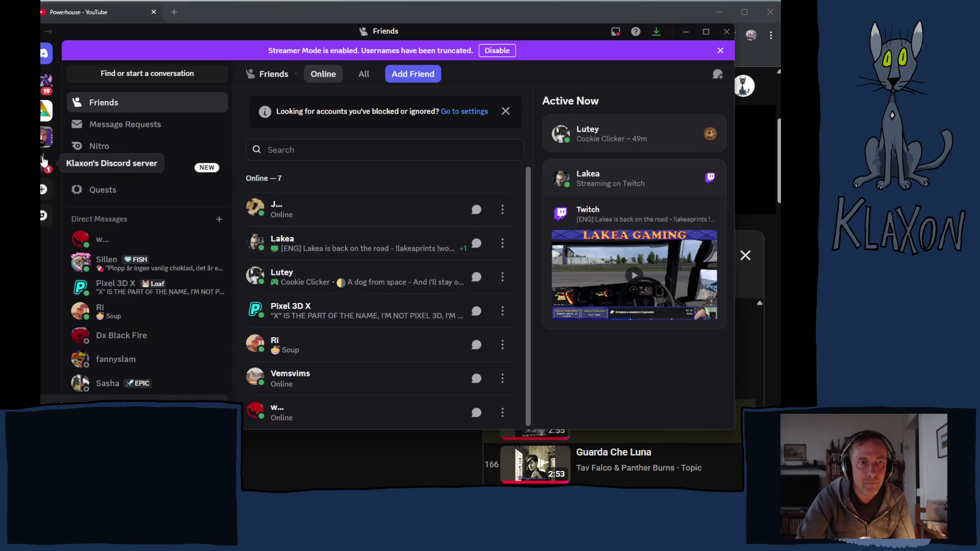
click(45, 162)
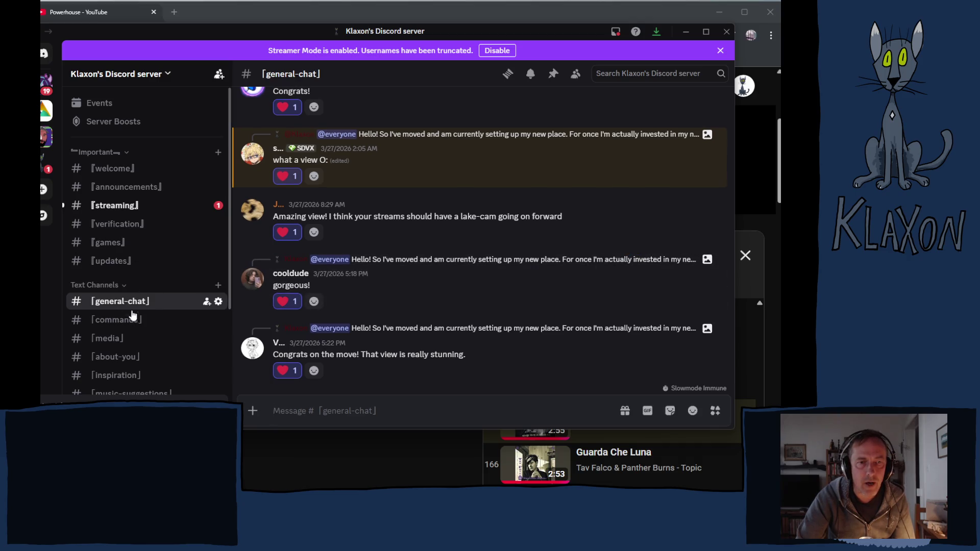
click(111, 340)
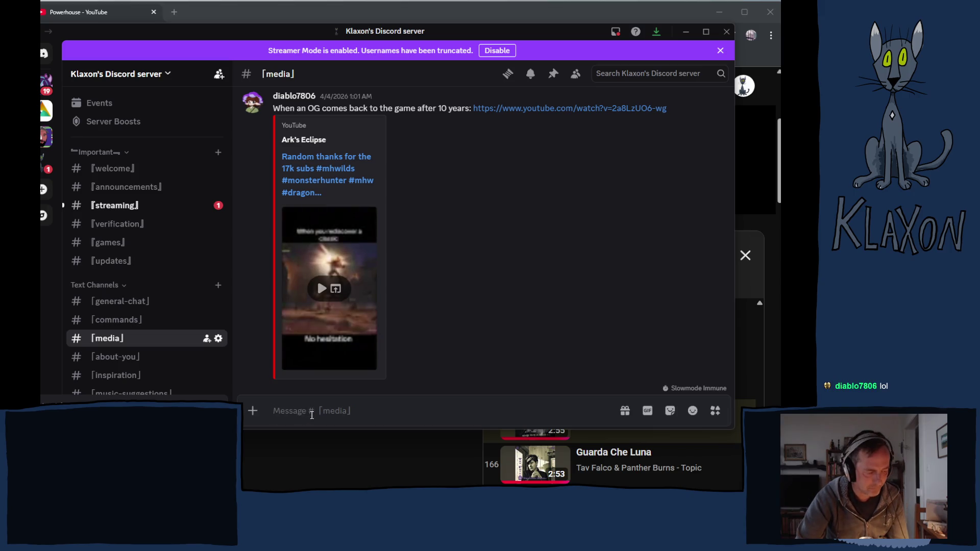
key(ctrl+v)
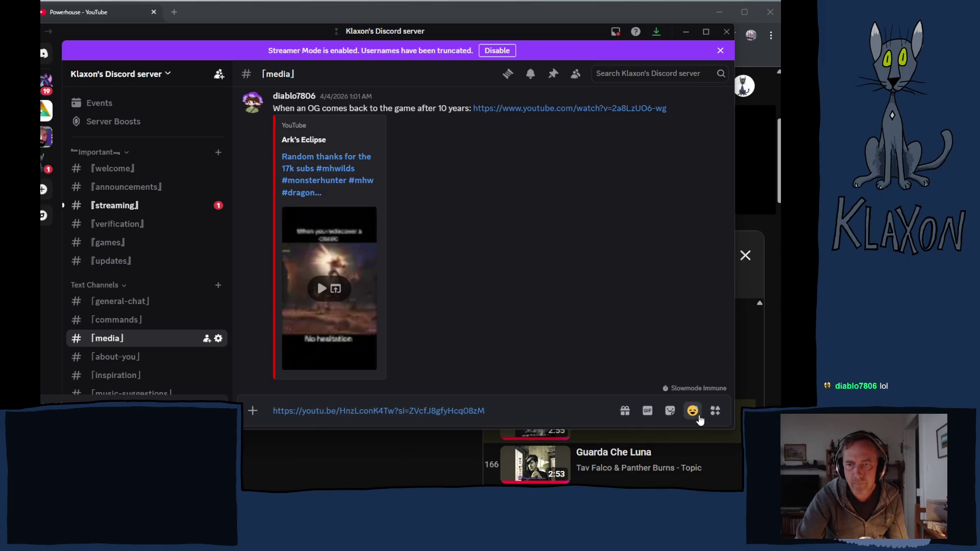
key(Return)
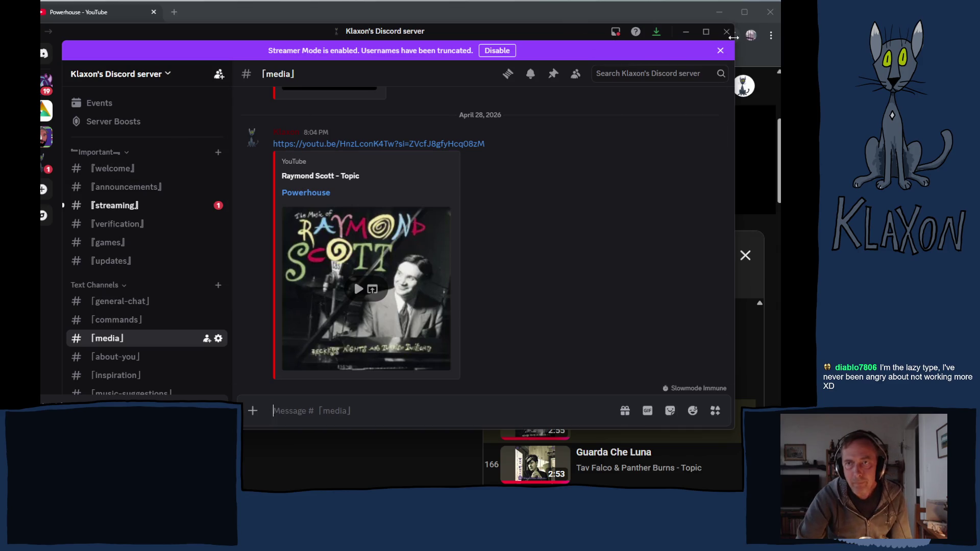
click(727, 32)
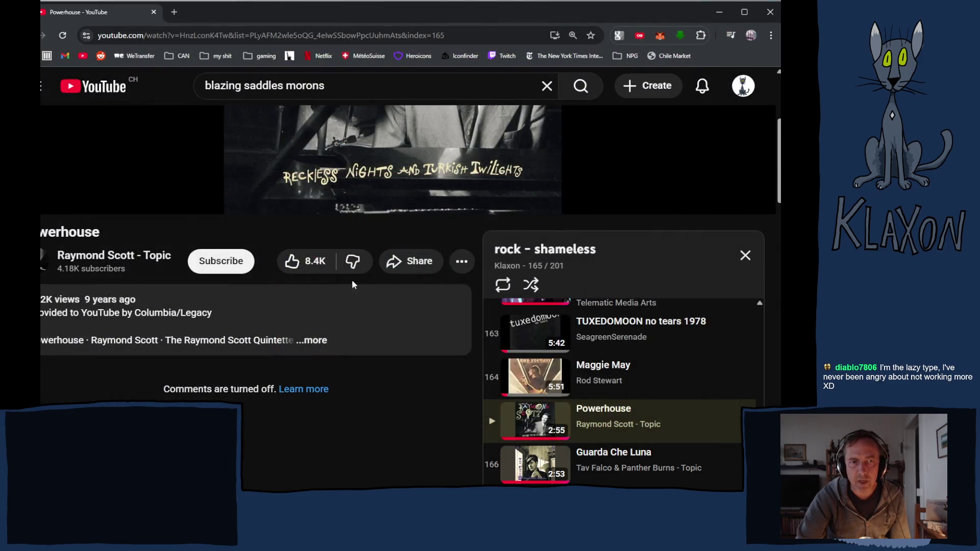
scroll(595, 433, down, 3)
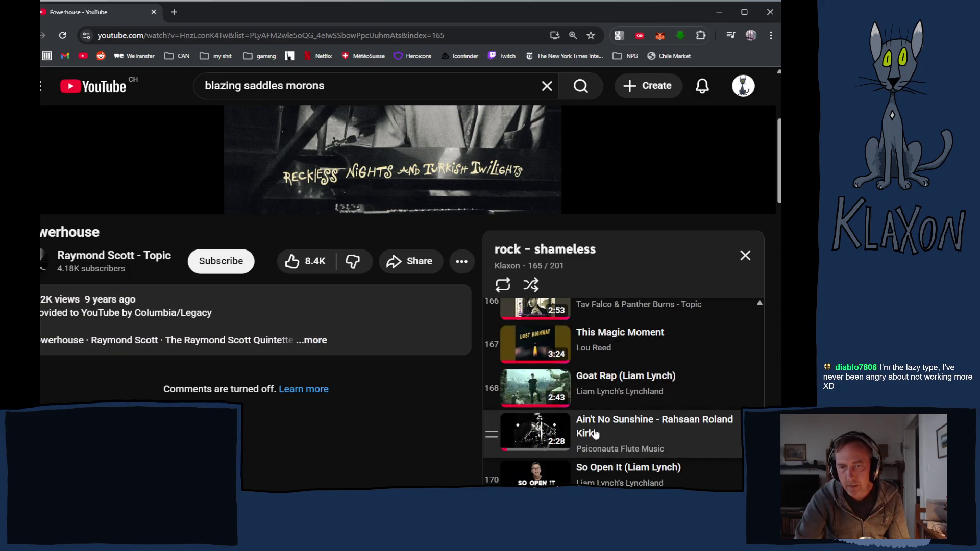
scroll(624, 422, up, 1)
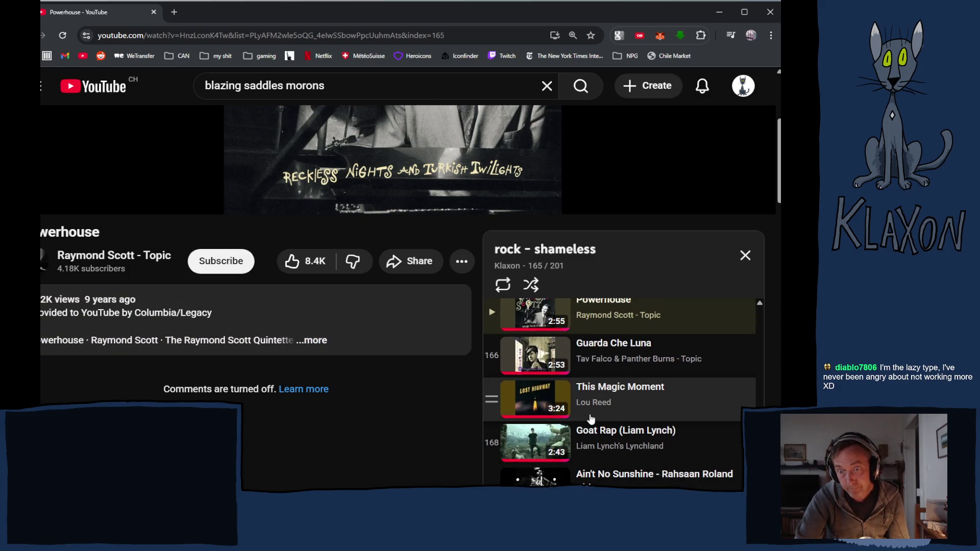
scroll(668, 429, down, 3)
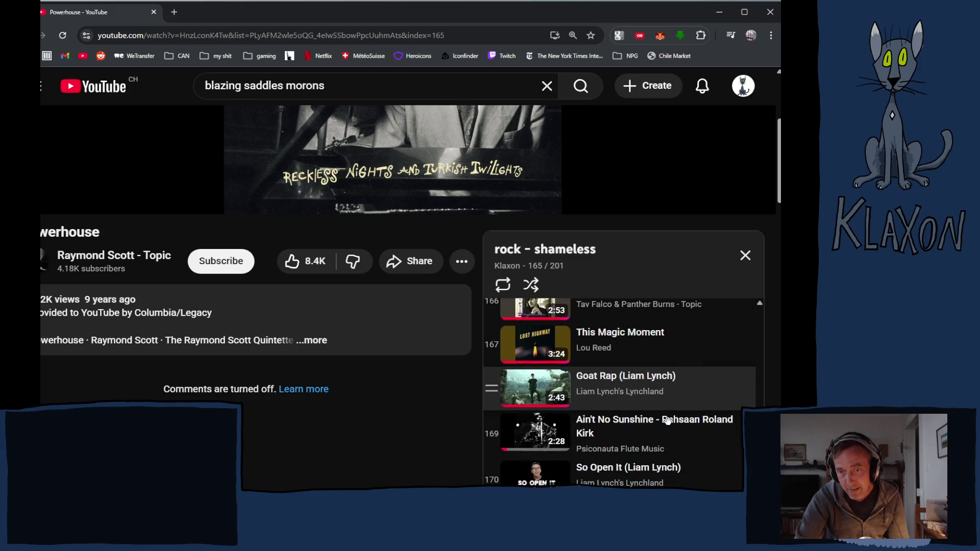
scroll(670, 428, down, 1)
scroll(670, 427, down, 2)
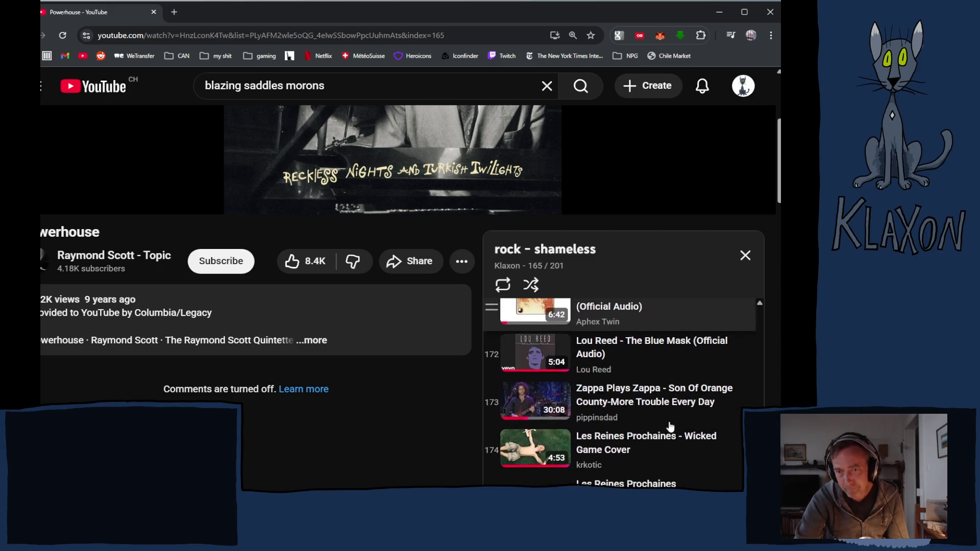
scroll(669, 426, down, 2)
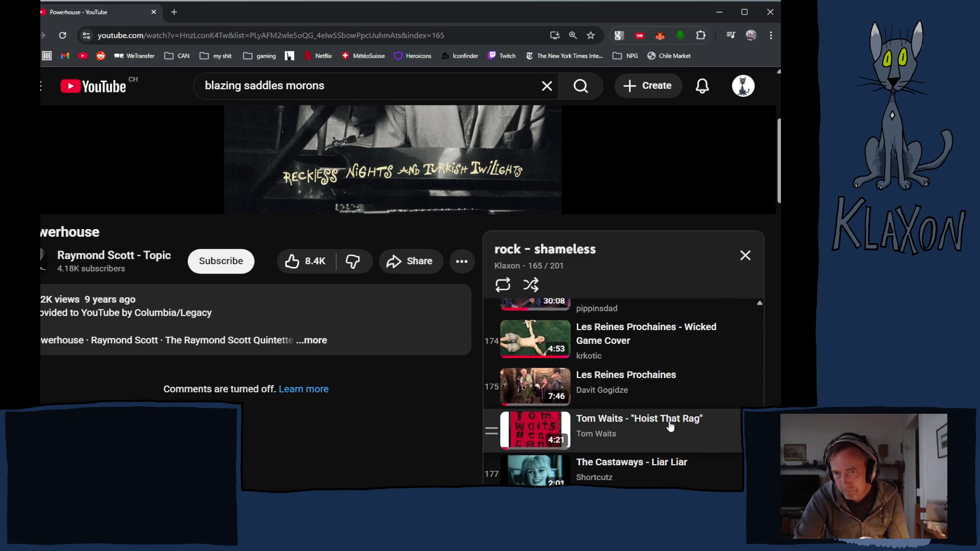
scroll(670, 426, down, 1)
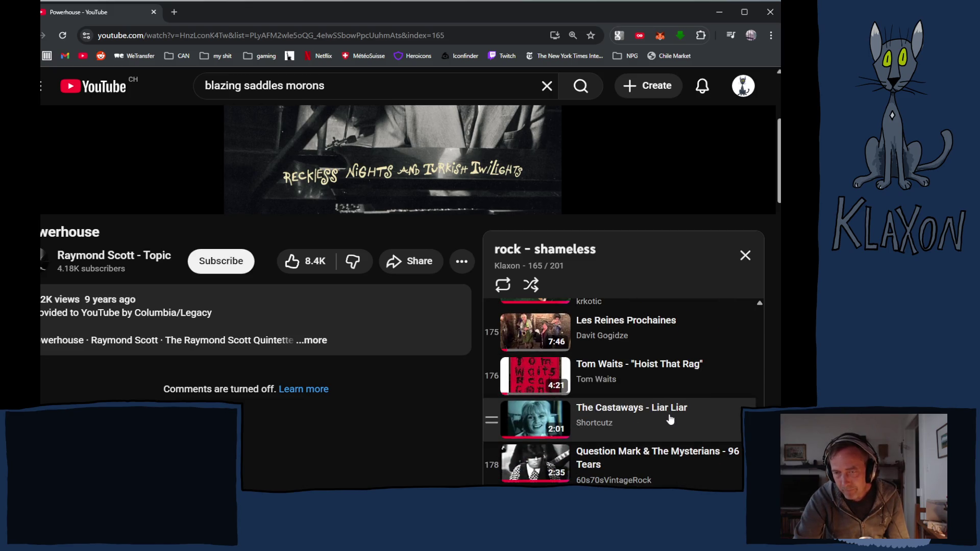
scroll(670, 419, down, 3)
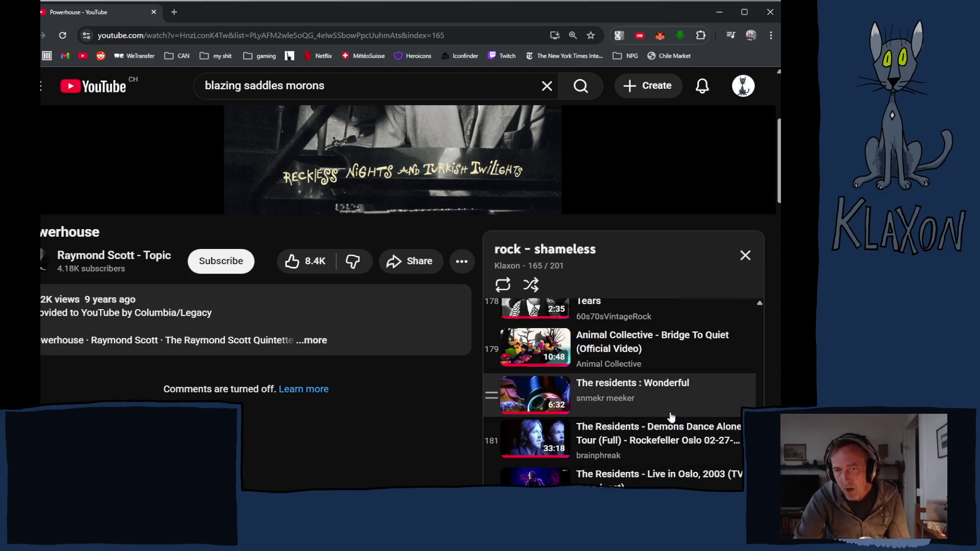
scroll(656, 411, down, 5)
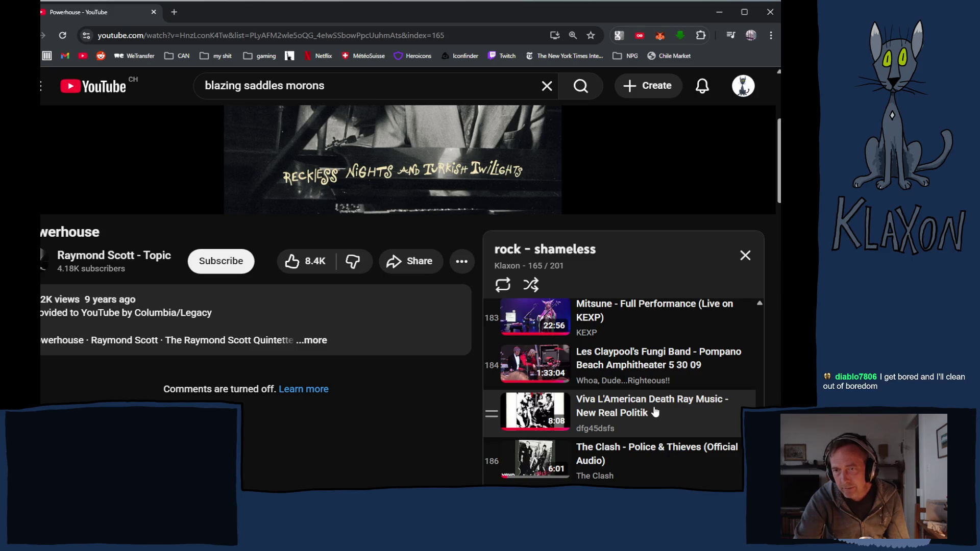
scroll(655, 411, down, 1)
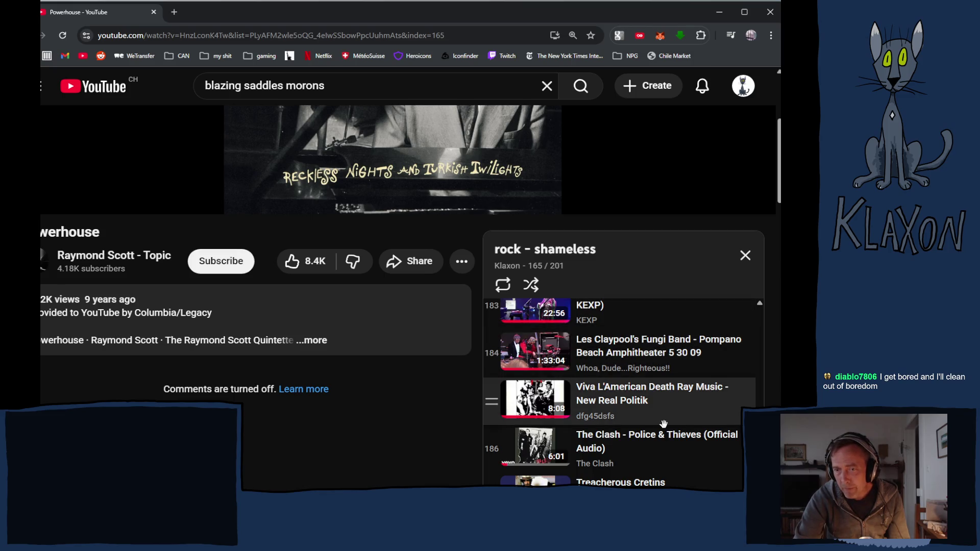
scroll(633, 422, up, 3)
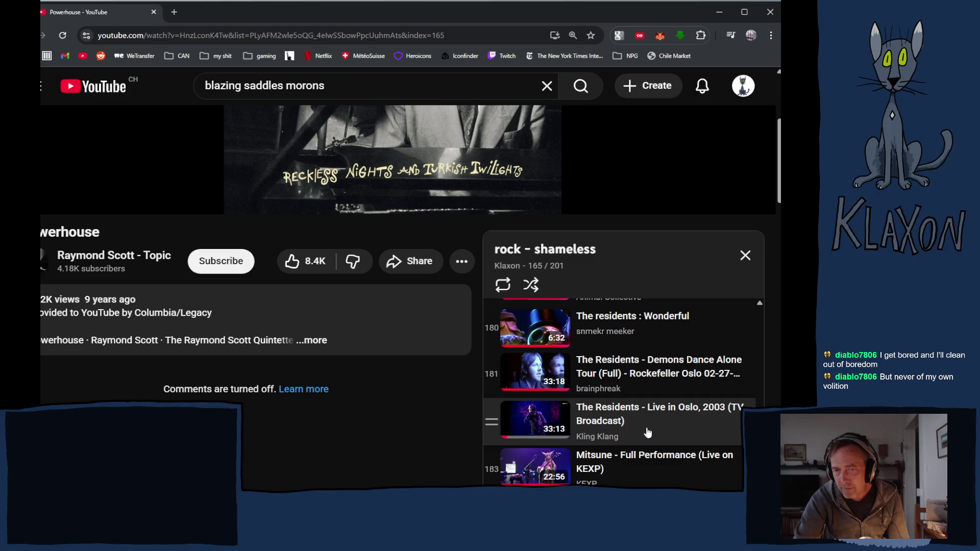
scroll(656, 429, up, 5)
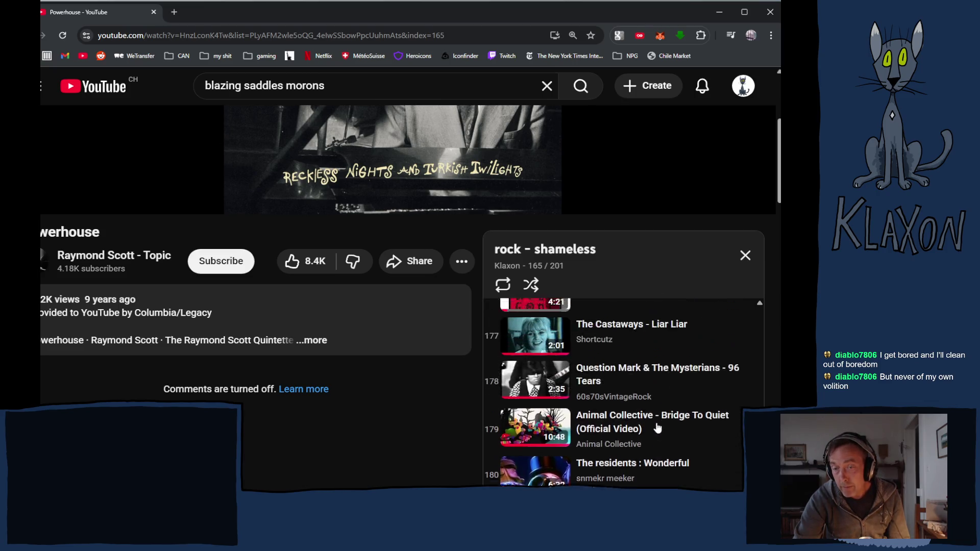
scroll(659, 423, up, 5)
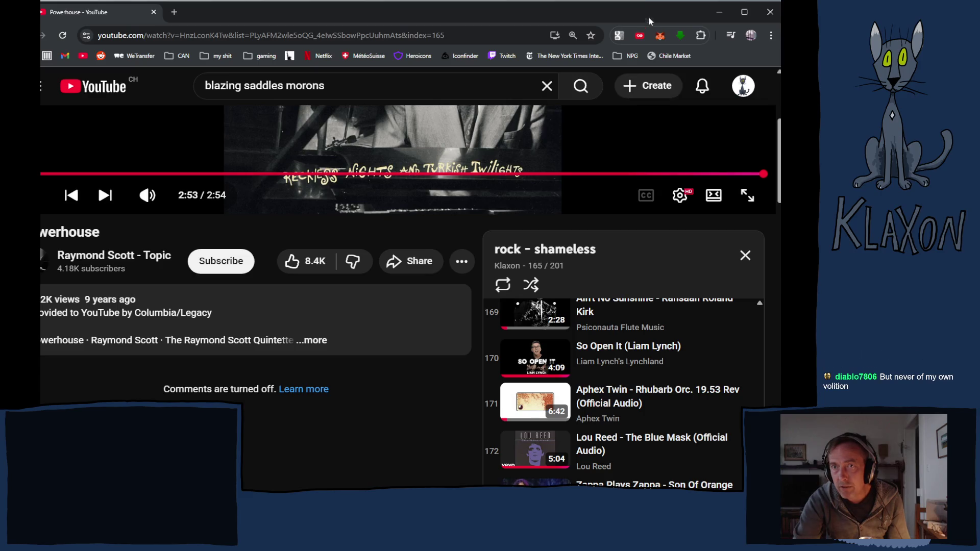
drag(650, 11, 647, 10)
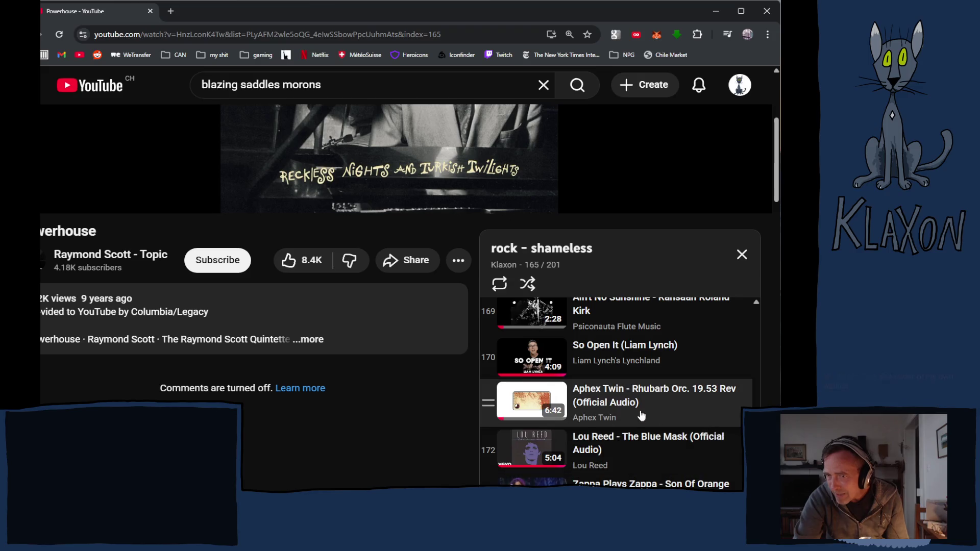
Scroll the playlist to the top, then down to item 22, and play Brass in Pocket.
scroll(640, 408, up, 4)
scroll(641, 412, up, 8)
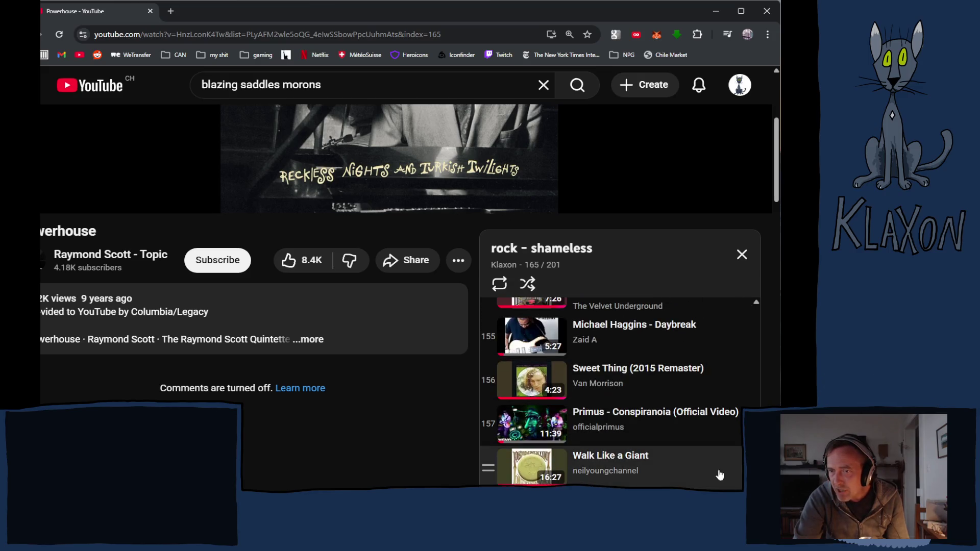
scroll(620, 393, up, 11)
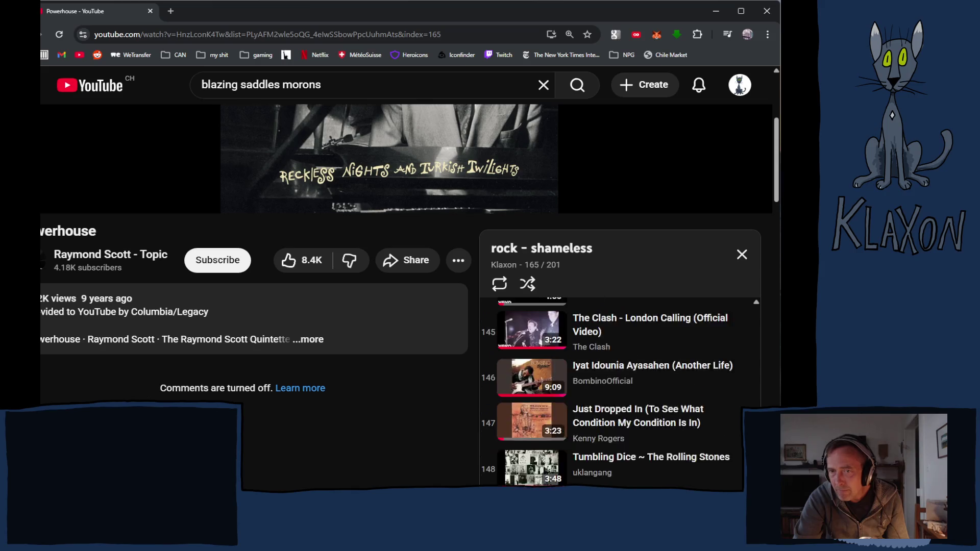
scroll(640, 359, up, 20)
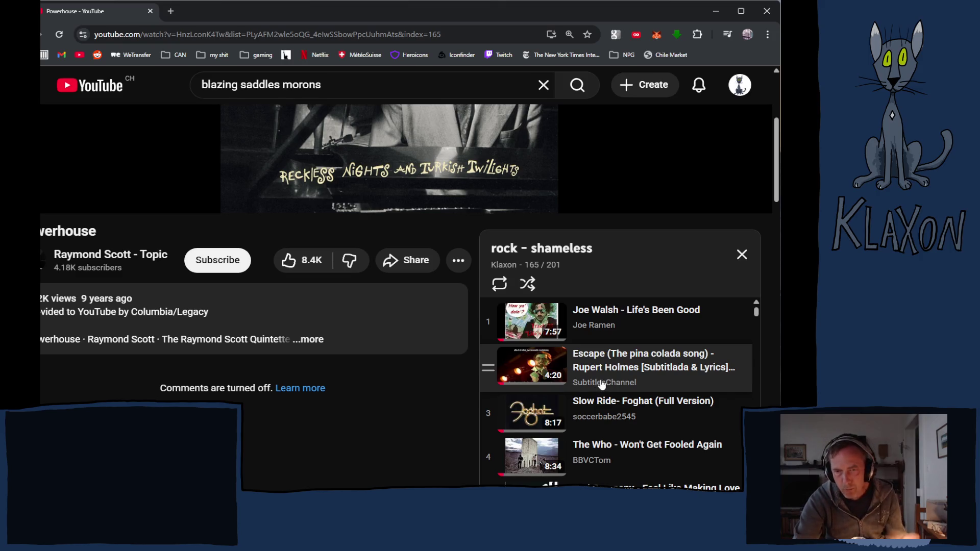
scroll(615, 367, down, 4)
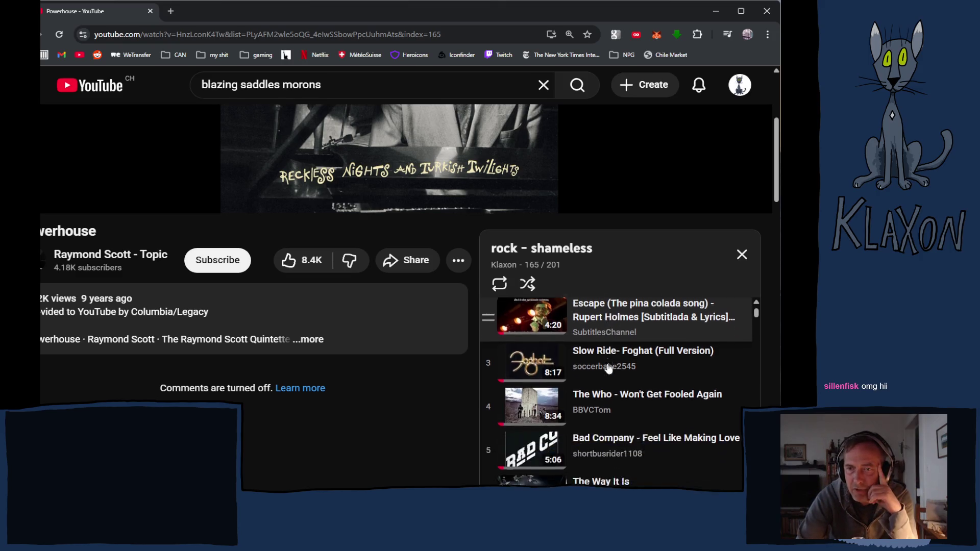
scroll(614, 375, down, 2)
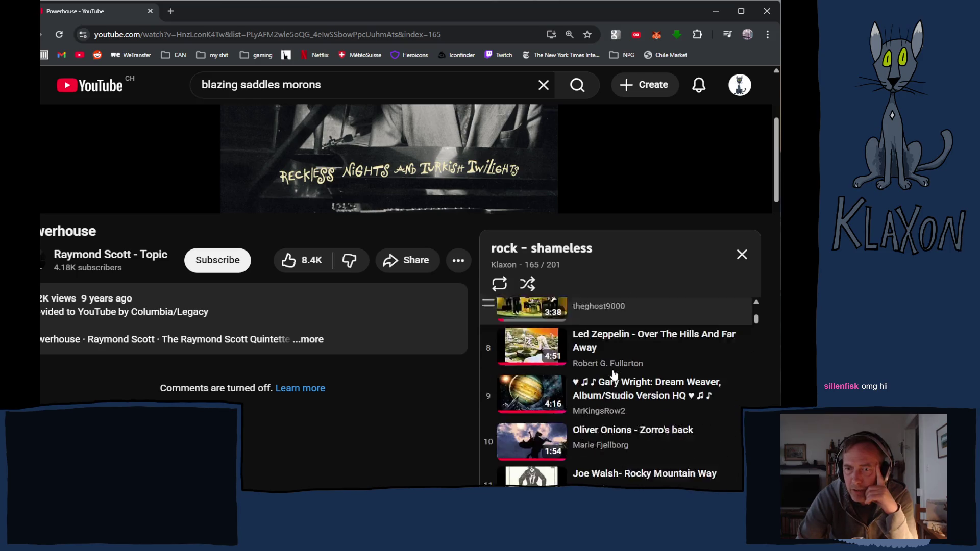
scroll(676, 379, down, 2)
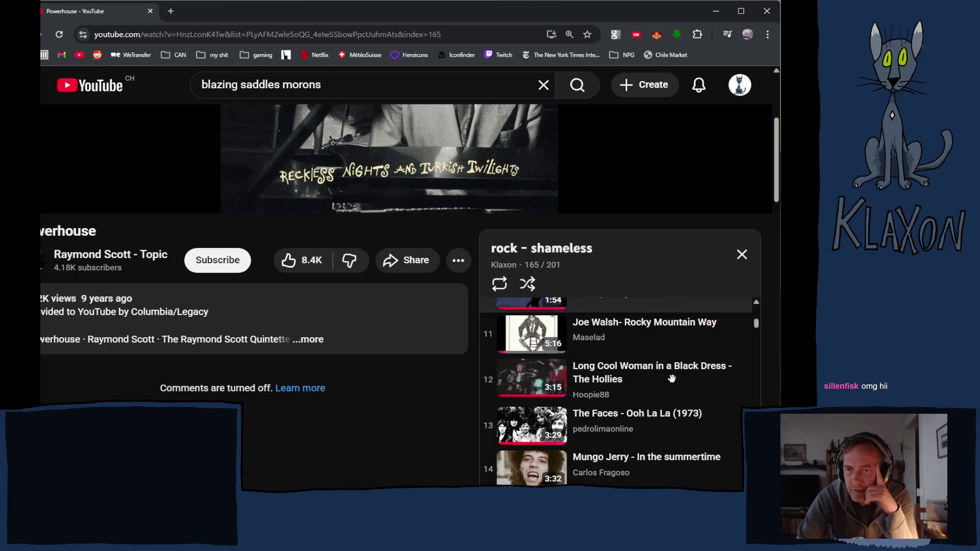
scroll(673, 383, down, 2)
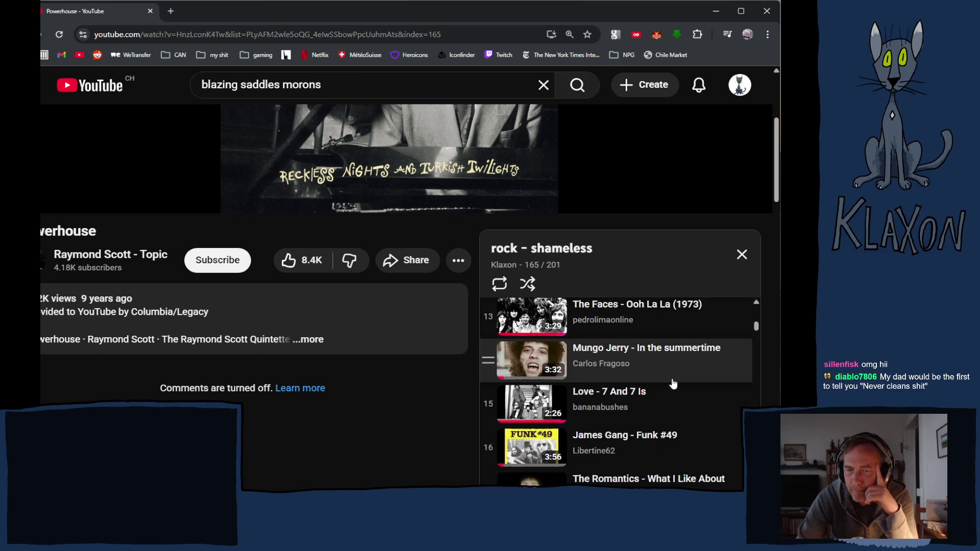
scroll(655, 399, down, 2)
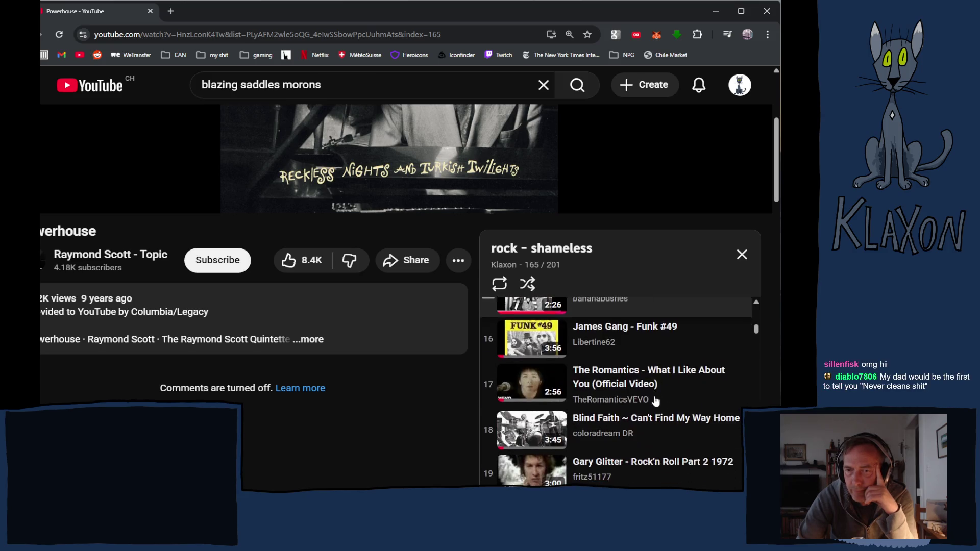
scroll(654, 395, down, 3)
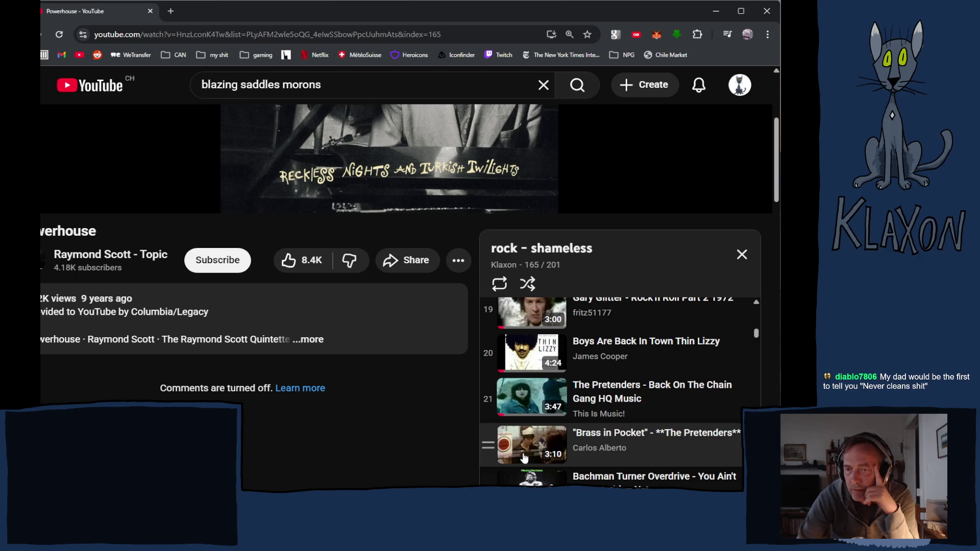
click(538, 443)
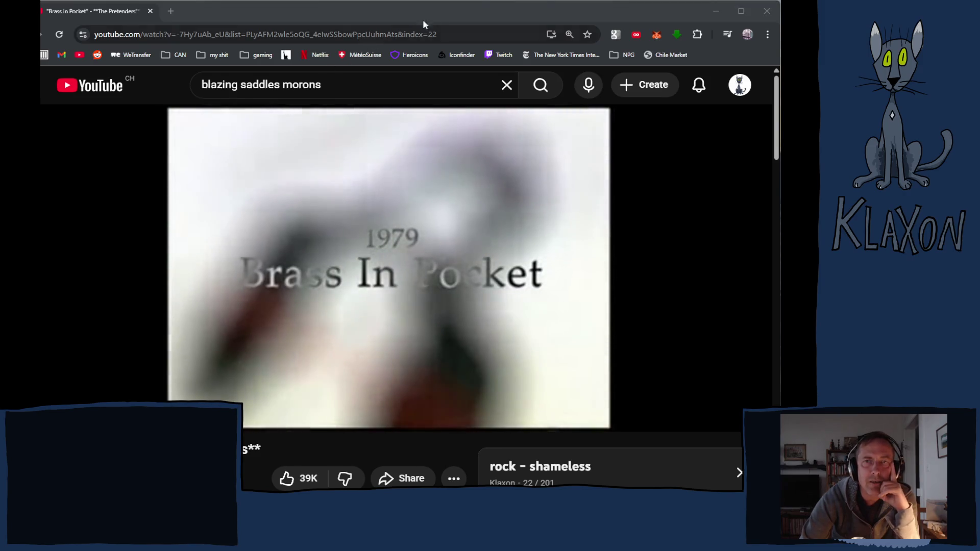
Return to the browser playing The Pretenders' 'Brass in Pocket', opening and closing the player's options menu.
click(440, 13)
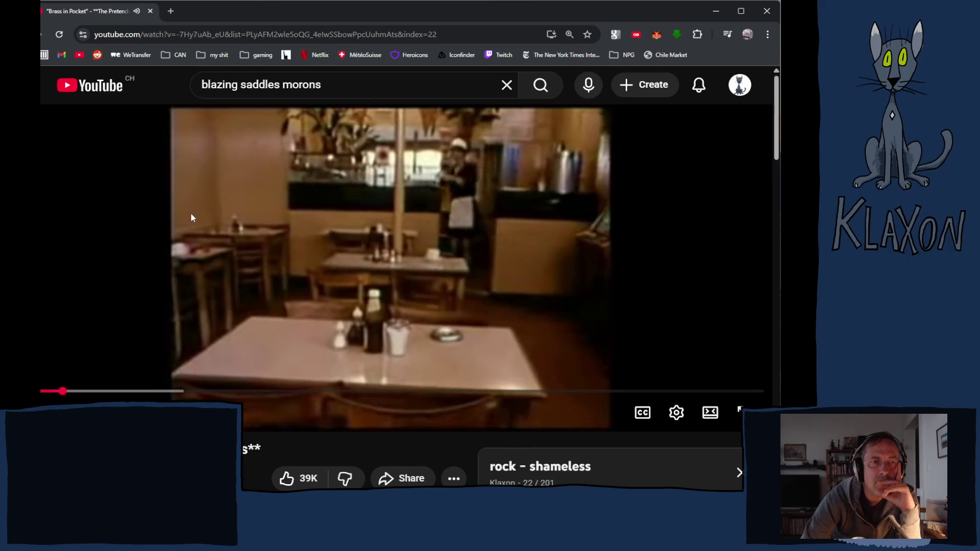
right_click(171, 218)
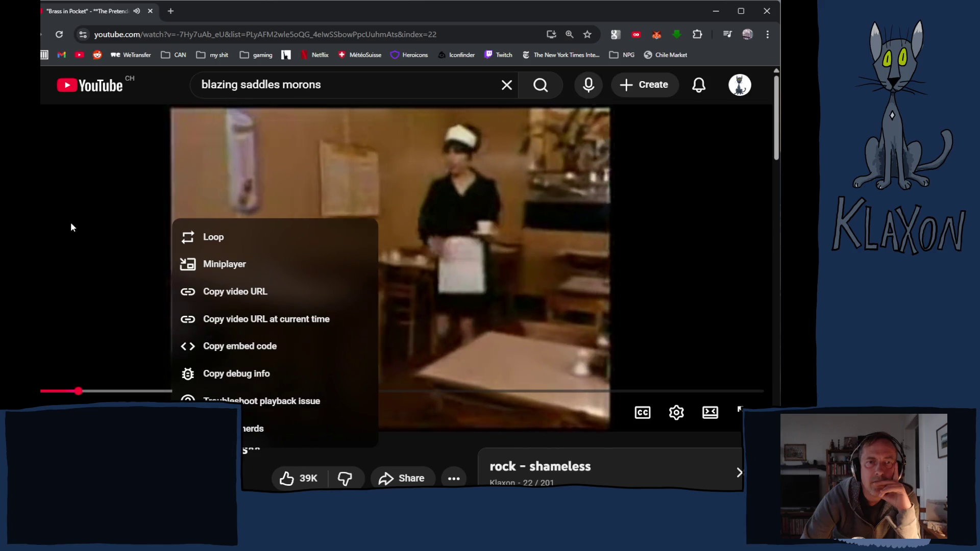
key(Escape)
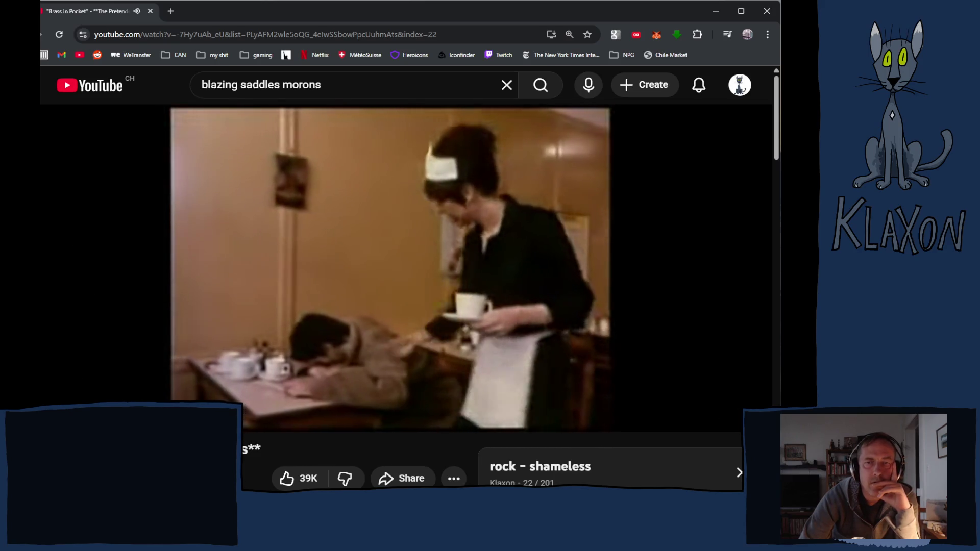